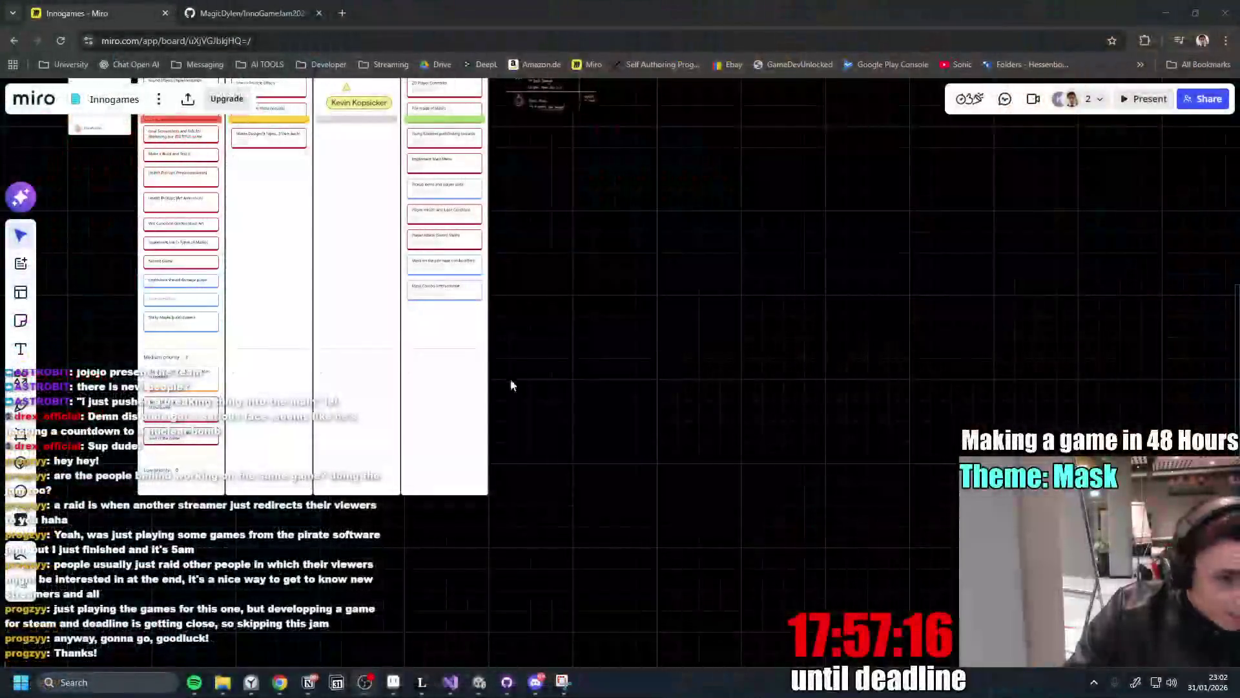
Fetch origin for InnoGameJam2026 in GitHub Desktop, then return to Unity and exit the Player prefab.
{"action": "scroll", "coordinate": [452, 336], "scroll_direction": "up", "scroll_amount": 5}
{"action": "scroll", "coordinate": [534, 495], "scroll_direction": "down", "scroll_amount": 2}
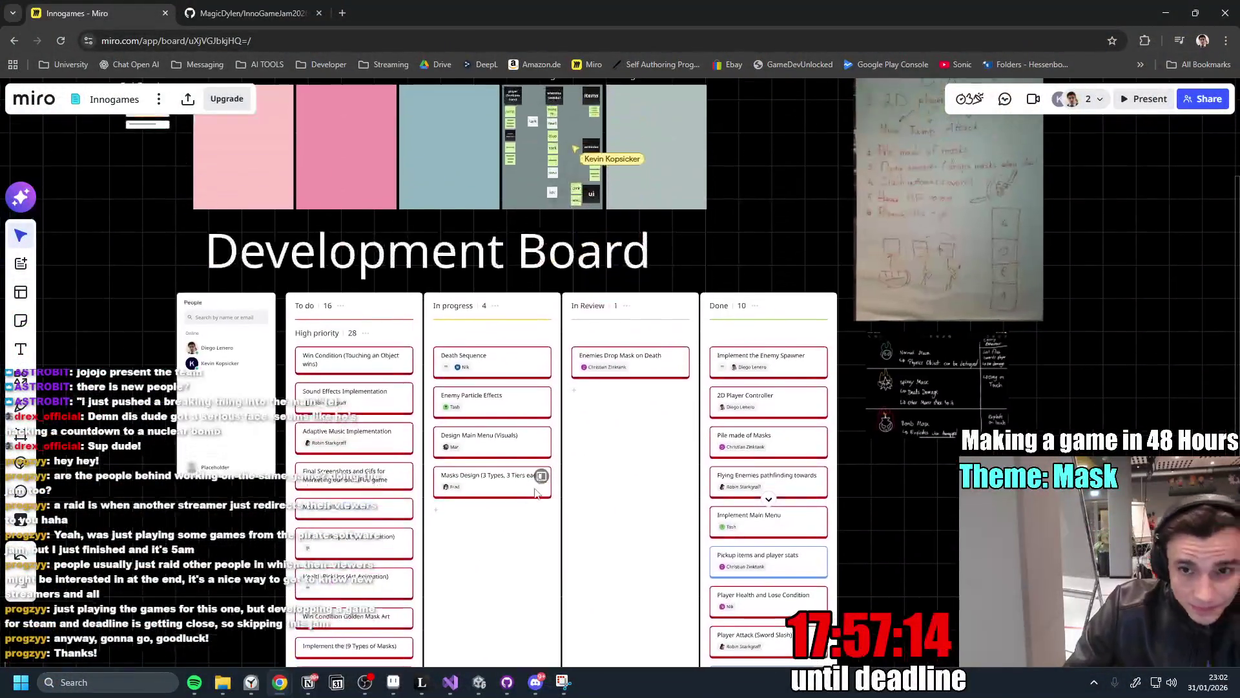
{"action": "scroll", "coordinate": [721, 288], "scroll_direction": "down", "scroll_amount": 5}
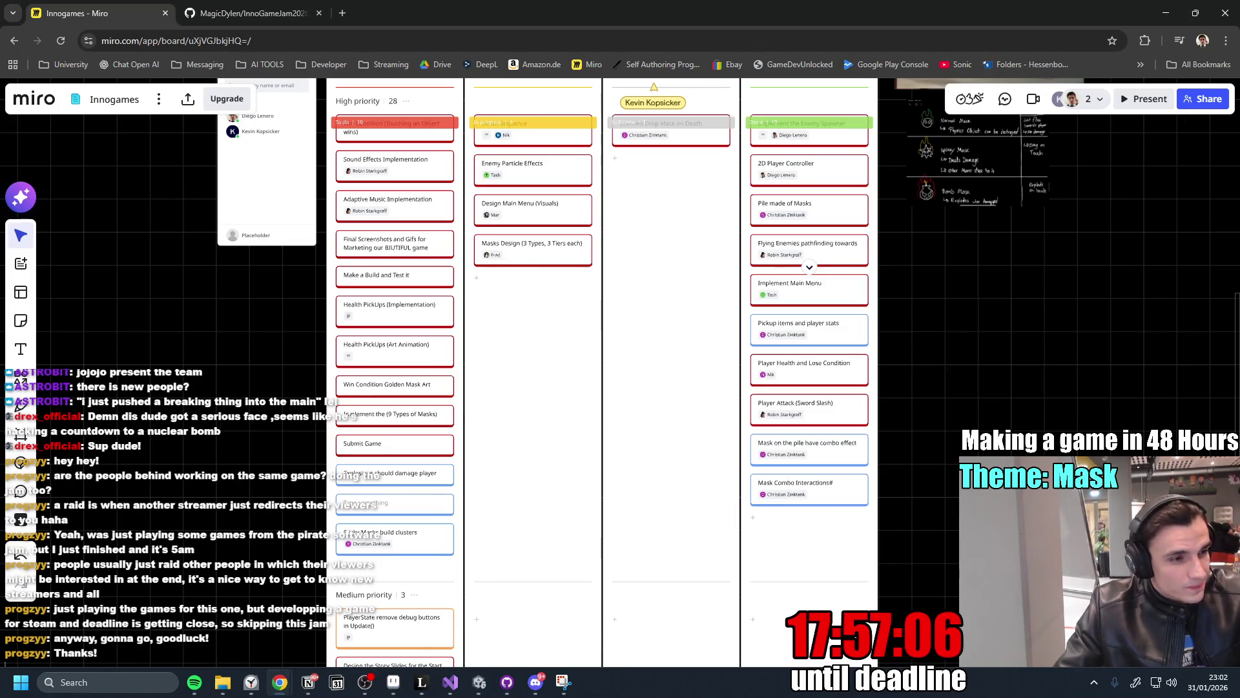
{"action": "left_click", "coordinate": [496, 690]}
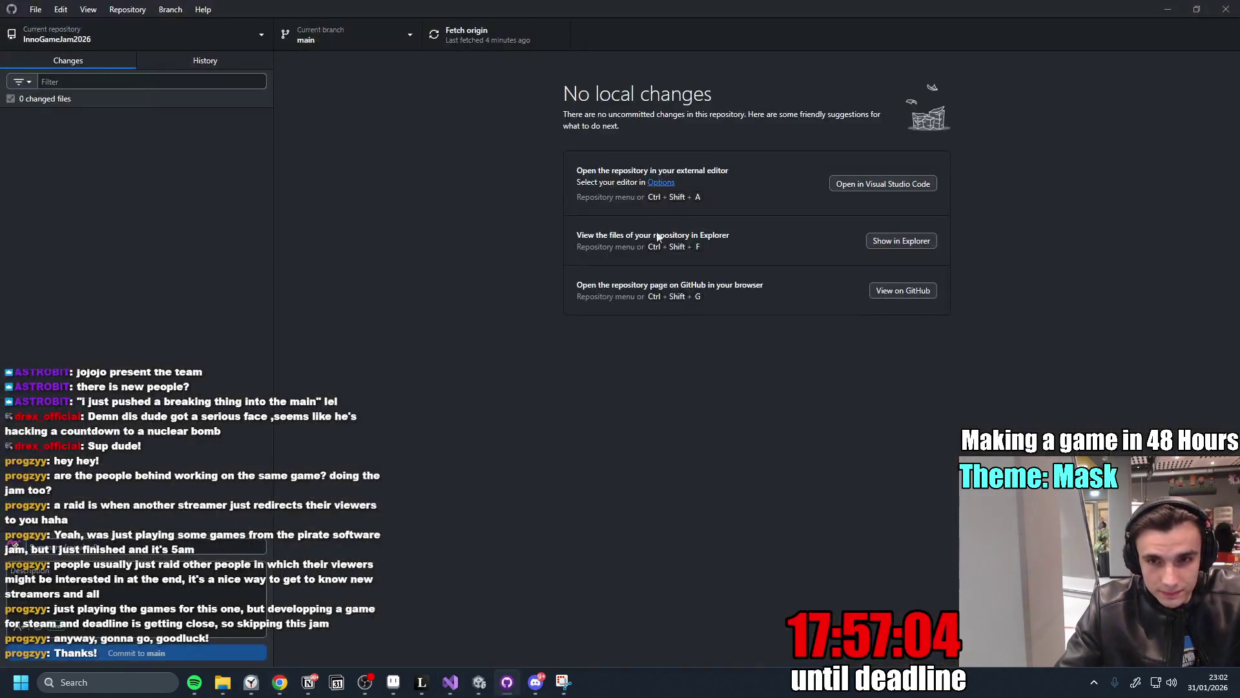
{"action": "left_click", "coordinate": [474, 36]}
{"action": "left_click", "coordinate": [507, 681]}
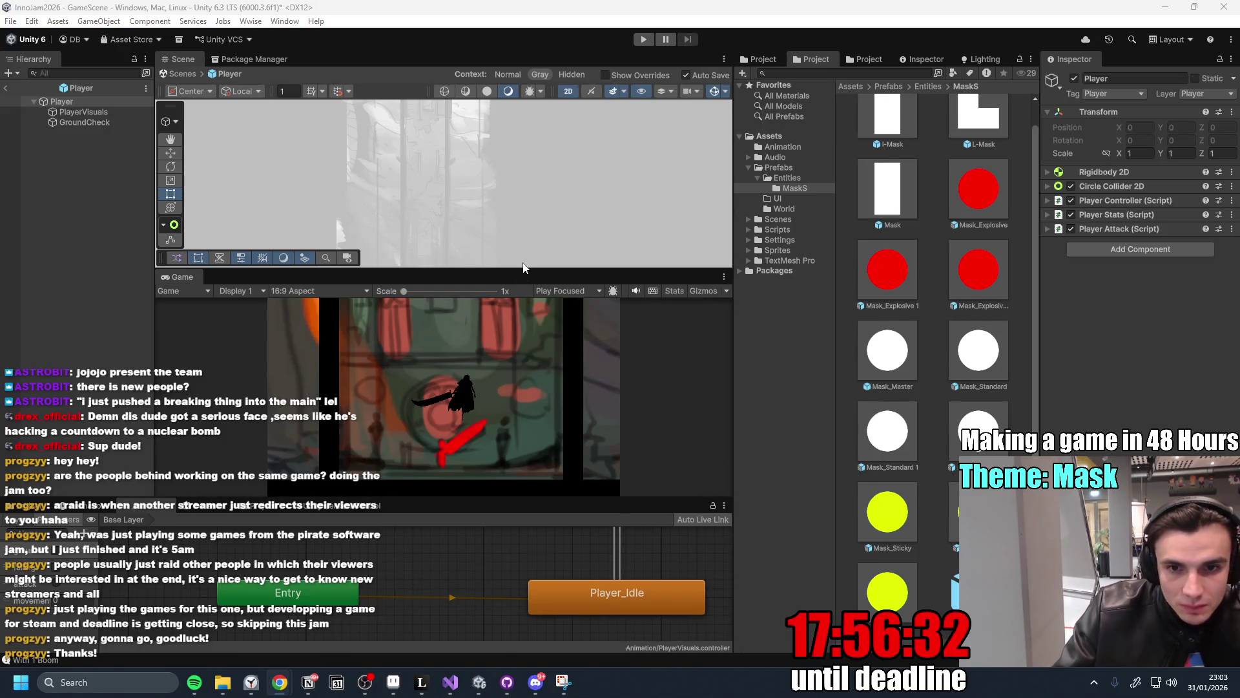
{"action": "left_click", "coordinate": [8, 89]}
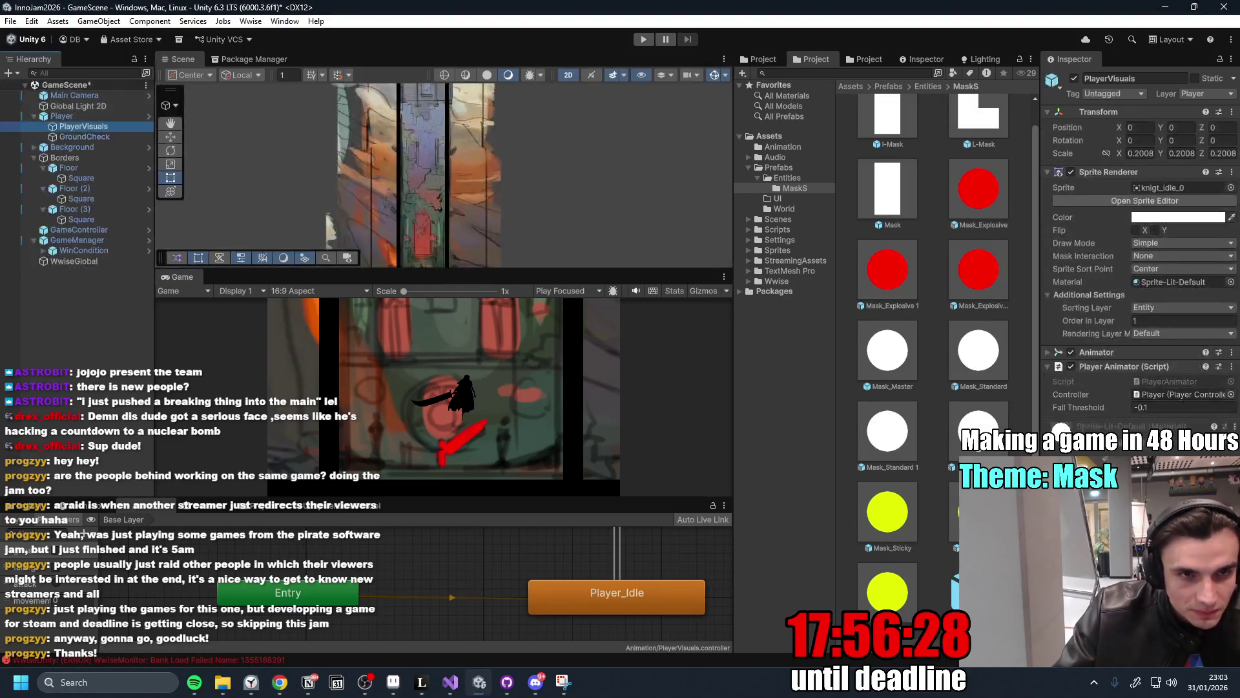
Playtest GameScene in a maximised Game view, then stop play mode with Ctrl+P.
{"action": "double_click", "coordinate": [182, 277]}
{"action": "left_click", "coordinate": [643, 40]}
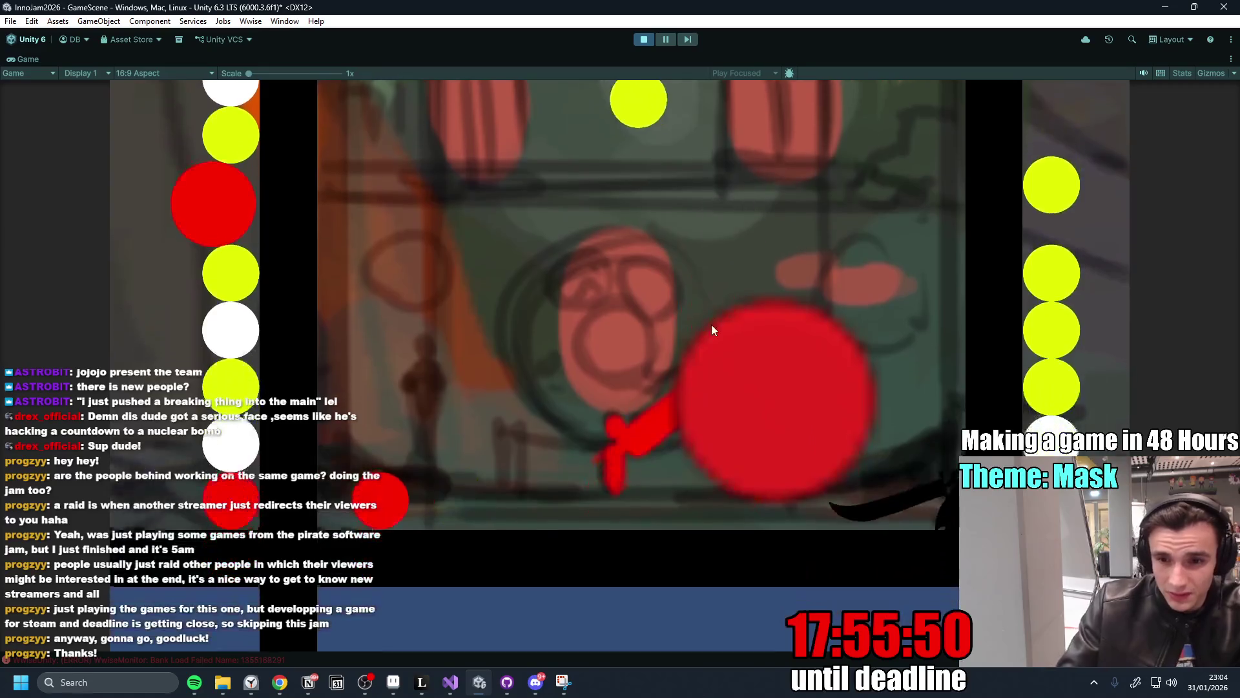
{"action": "key", "text": "ctrl+p"}
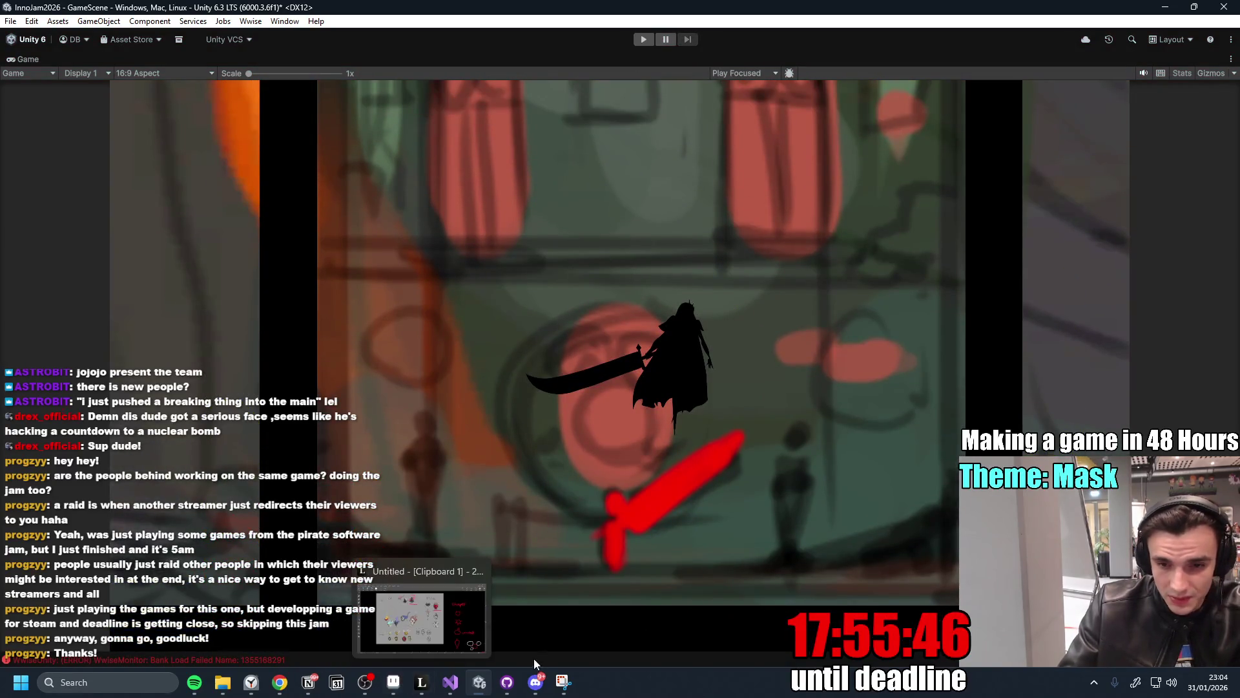
{"action": "left_click", "coordinate": [308, 682]}
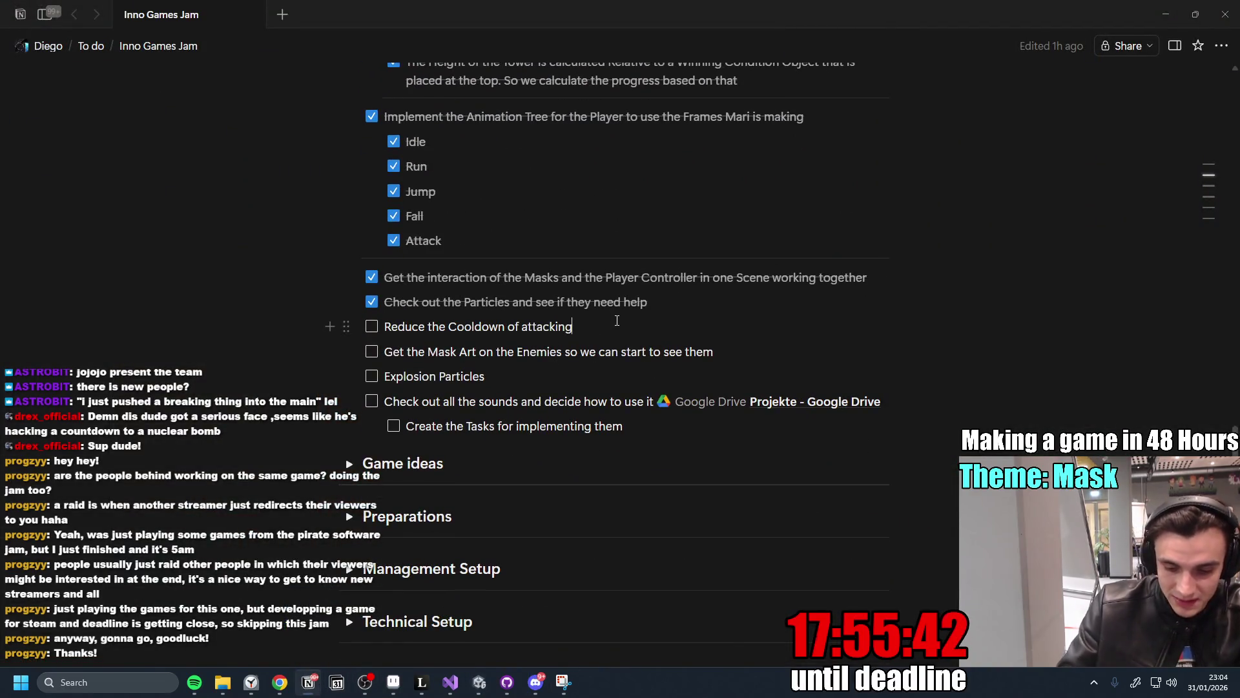
Add a 'Reduce Collider duration' sub-task under the attack-cooldown to-do.
{"action": "key", "text": "Return"}
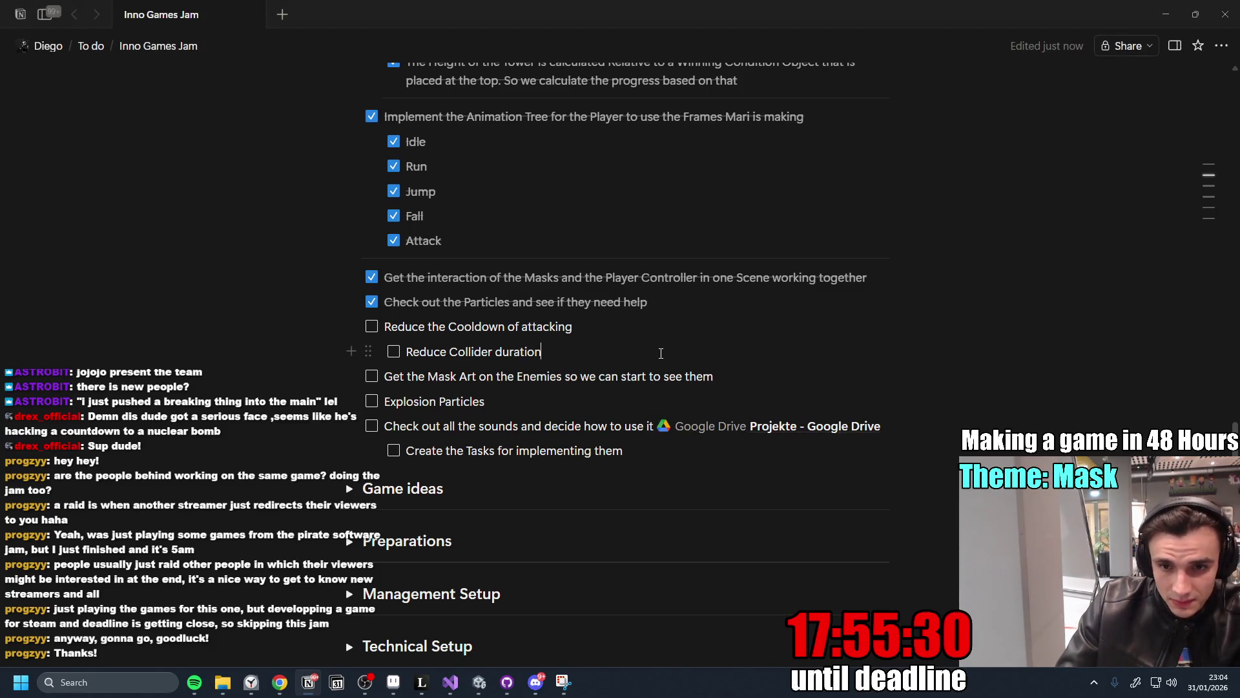
{"action": "key", "text": "Return"}
{"action": "key", "text": "Return"}
{"action": "key", "text": "Return"}
{"action": "type", "text": "-0-"}
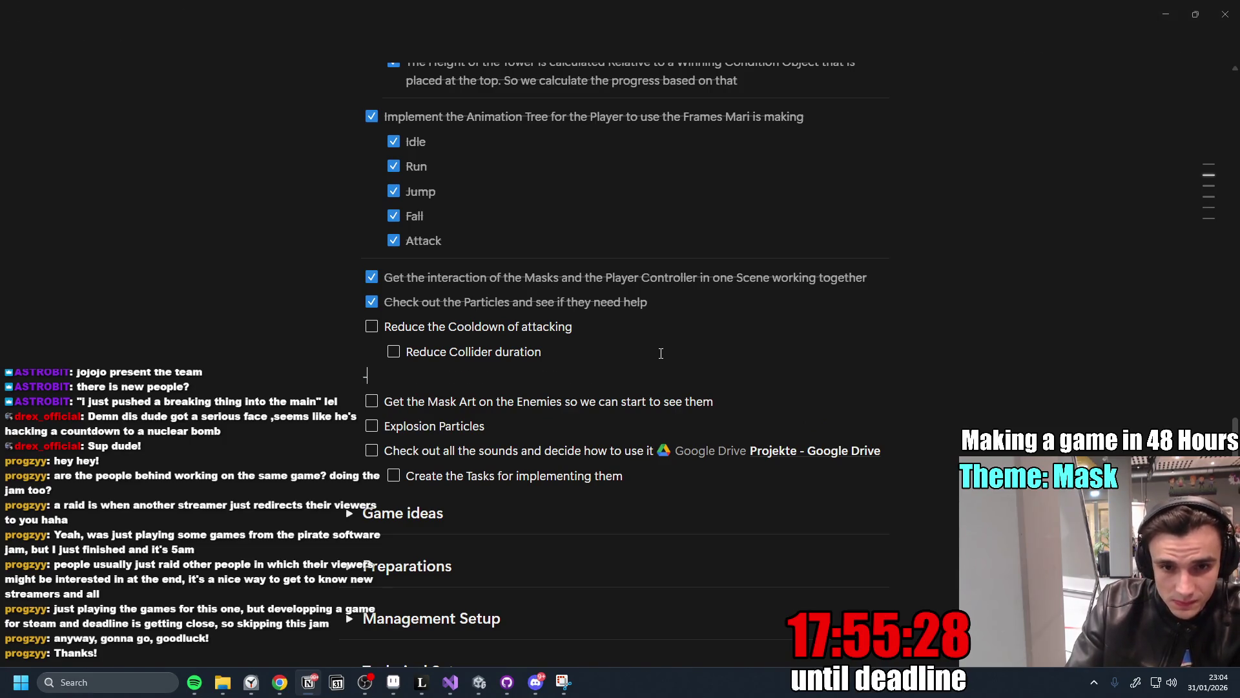
{"action": "key", "text": "BackSpace"}
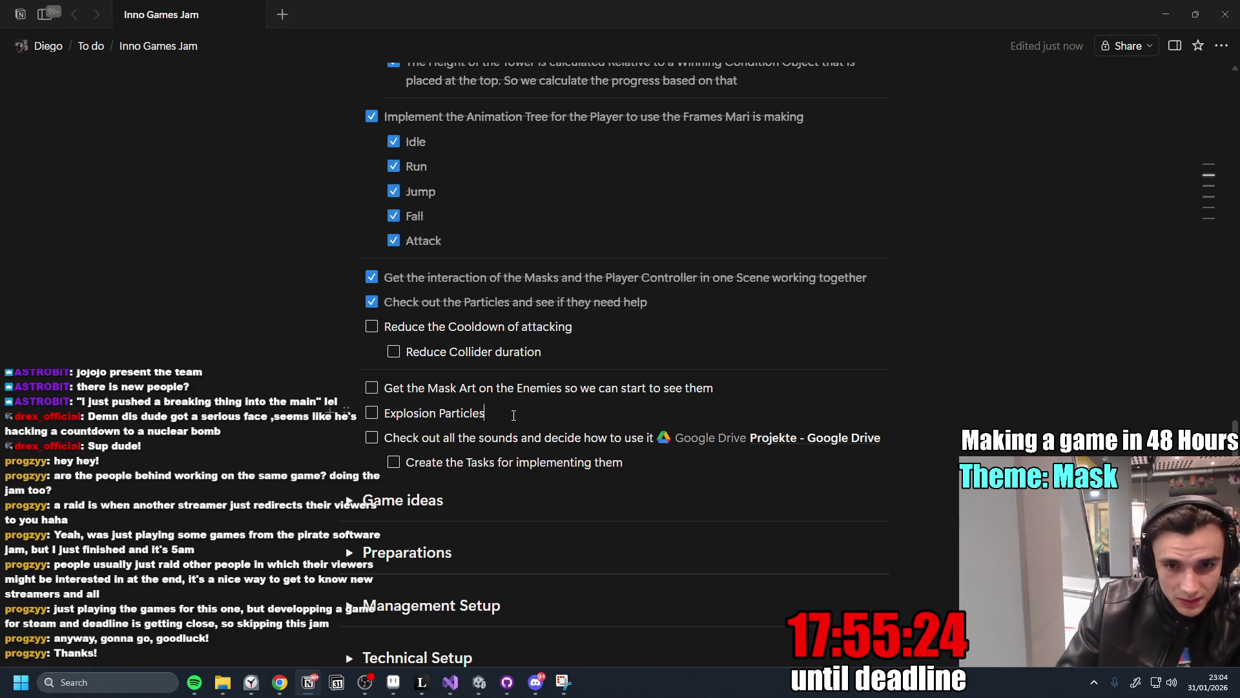
Move the Explosion Particles task above the mask-art task, then go back to Unity.
{"action": "left_click_drag", "start_coordinate": [351, 412], "coordinate": [357, 377]}
{"action": "left_click", "coordinate": [524, 394]}
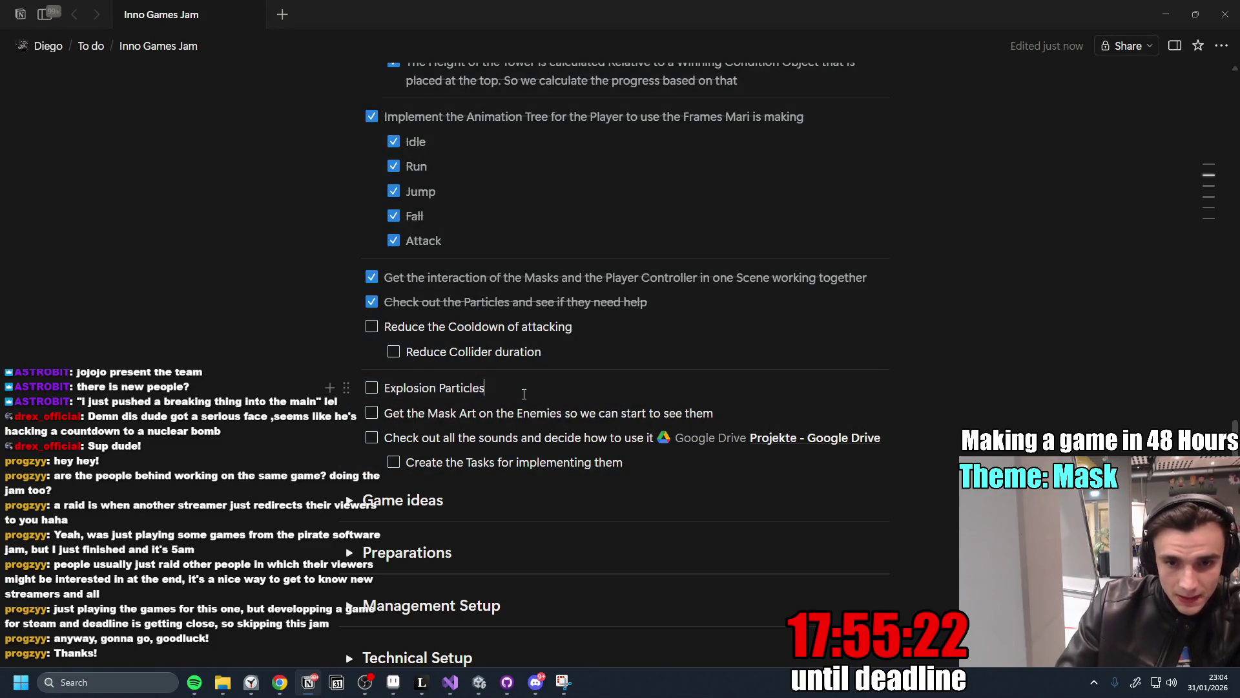
{"action": "key", "text": "Return"}
{"action": "key", "text": "BackSpace"}
{"action": "key", "text": "BackSpace"}
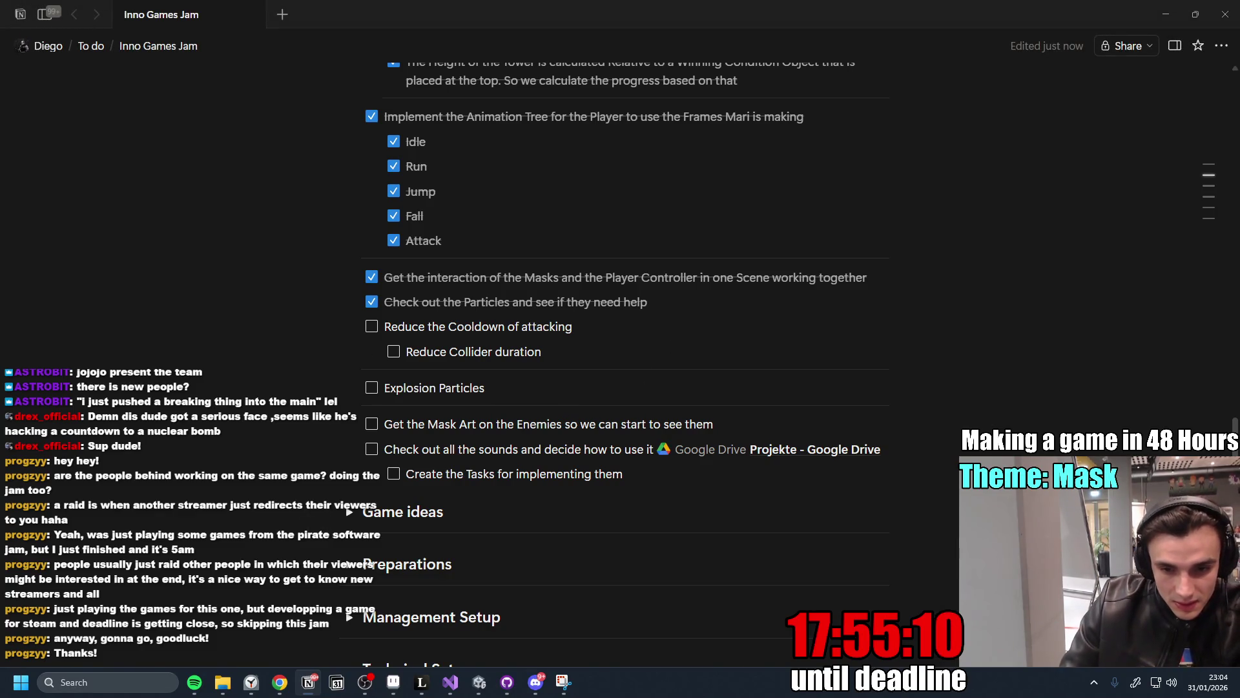
{"action": "left_click", "coordinate": [484, 684]}
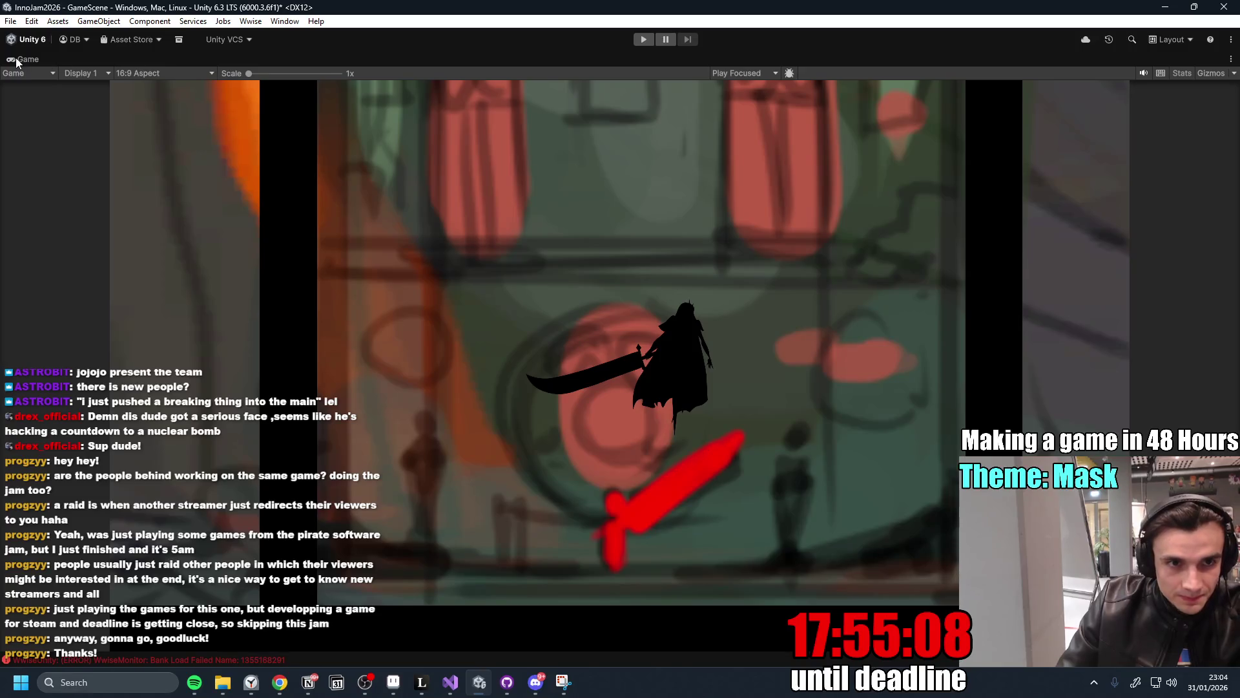
Restore the editor layout and create an empty GameObject named ParticleExplosion.
{"action": "key", "text": "shift+space"}
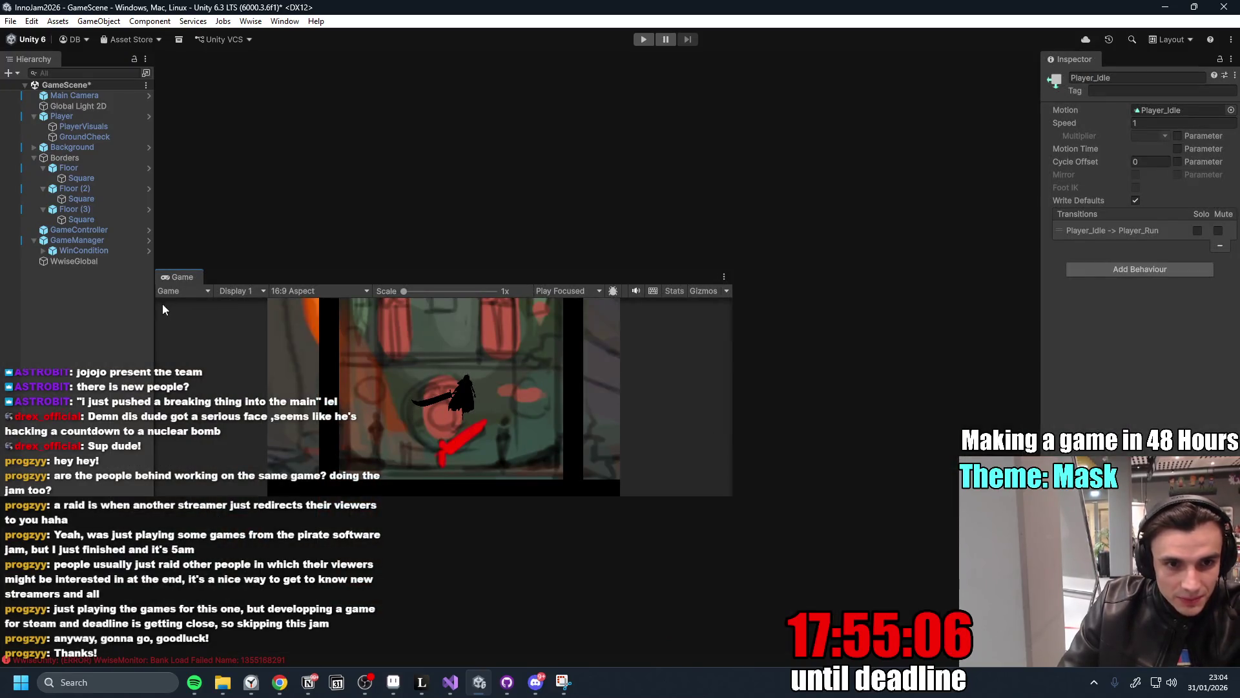
{"action": "key", "text": "ctrl+shift+n"}
{"action": "type", "text": "ParticleExplosion"}
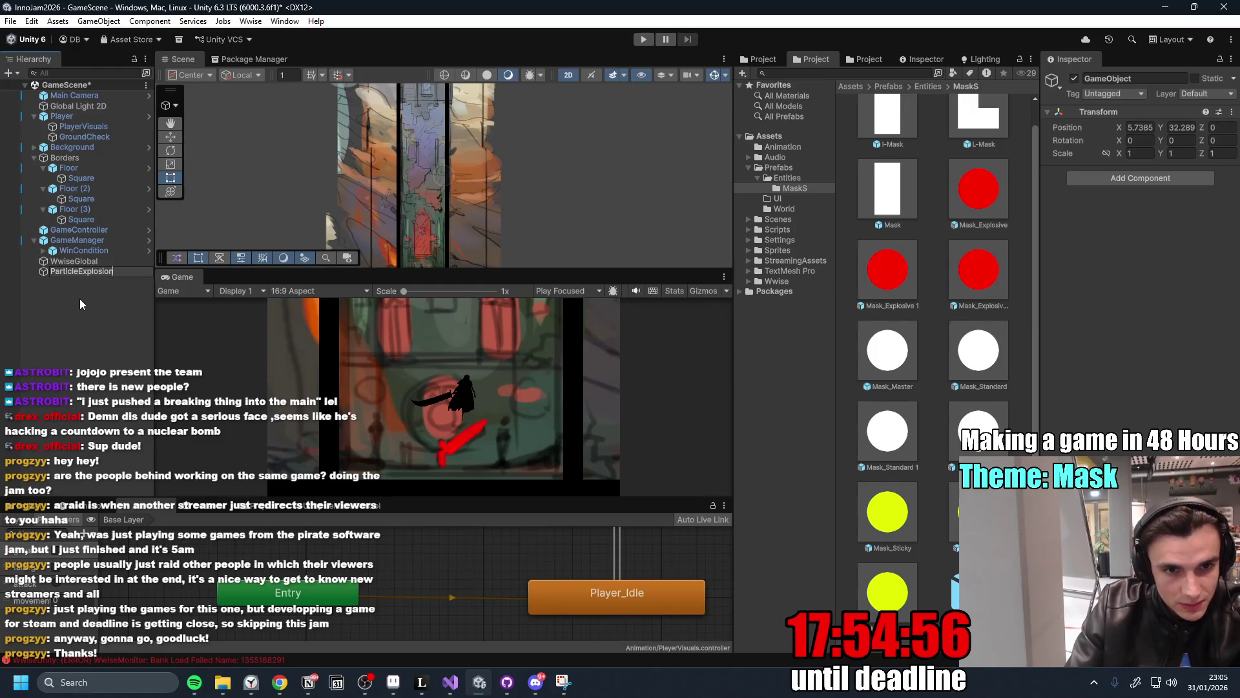
{"action": "key", "text": "Return"}
{"action": "left_click", "coordinate": [110, 282]}
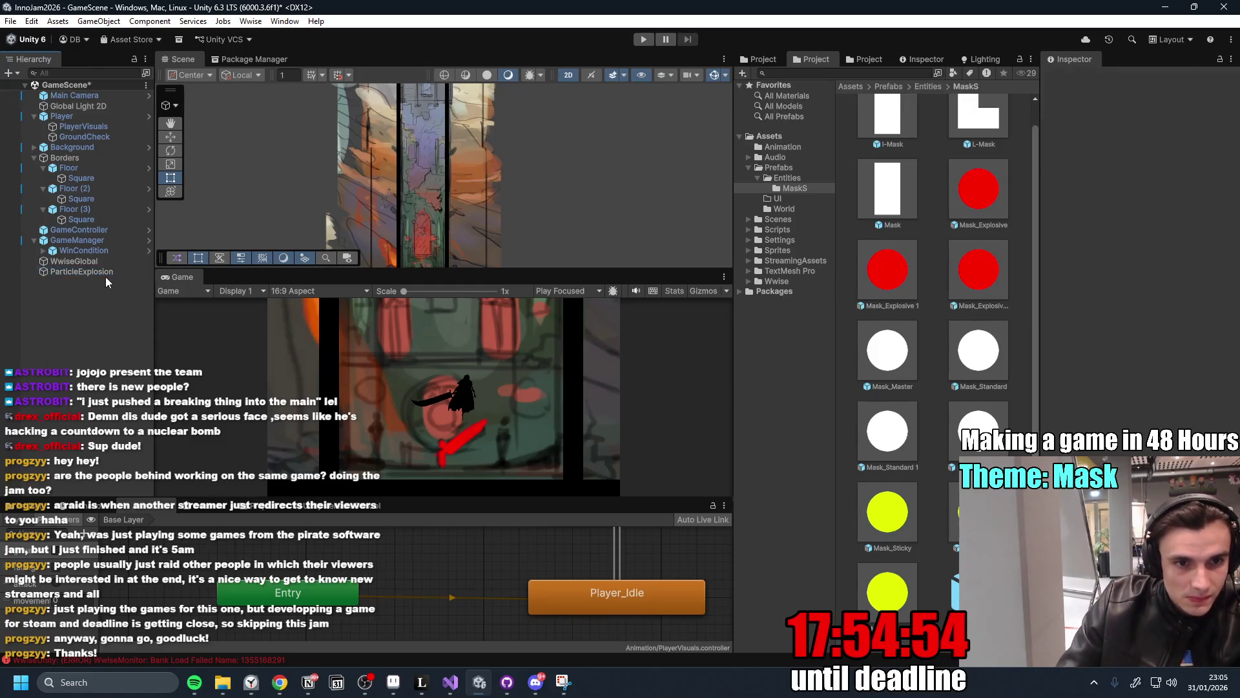
{"action": "double_click", "coordinate": [106, 272]}
Reset ParticleExplosion's Transform to the origin and add a Particle System component.
{"action": "left_click", "coordinate": [1232, 112]}
{"action": "left_click", "coordinate": [1127, 125]}
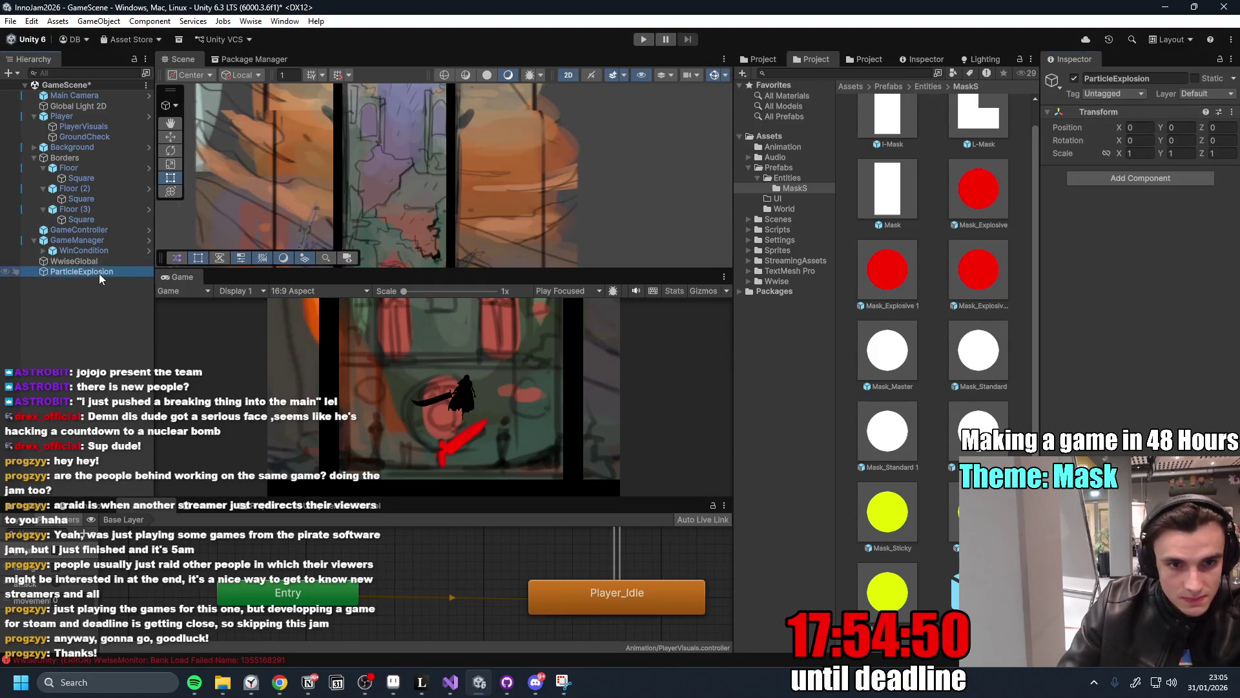
{"action": "double_click", "coordinate": [100, 272]}
{"action": "left_click", "coordinate": [1169, 182]}
{"action": "type", "text": "Part"}
{"action": "key", "text": "Return"}
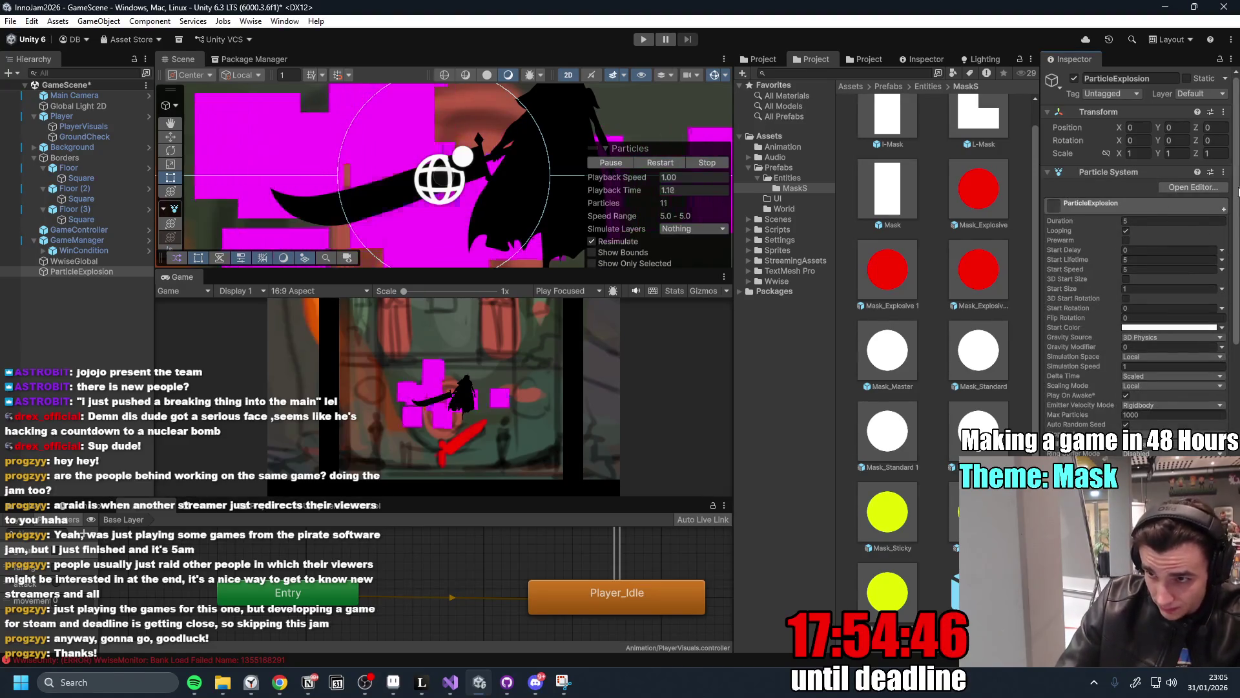
Add a 30-particle emission burst and set Rate over Time to 0.
{"action": "scroll", "coordinate": [1122, 286], "scroll_direction": "down", "scroll_amount": 5}
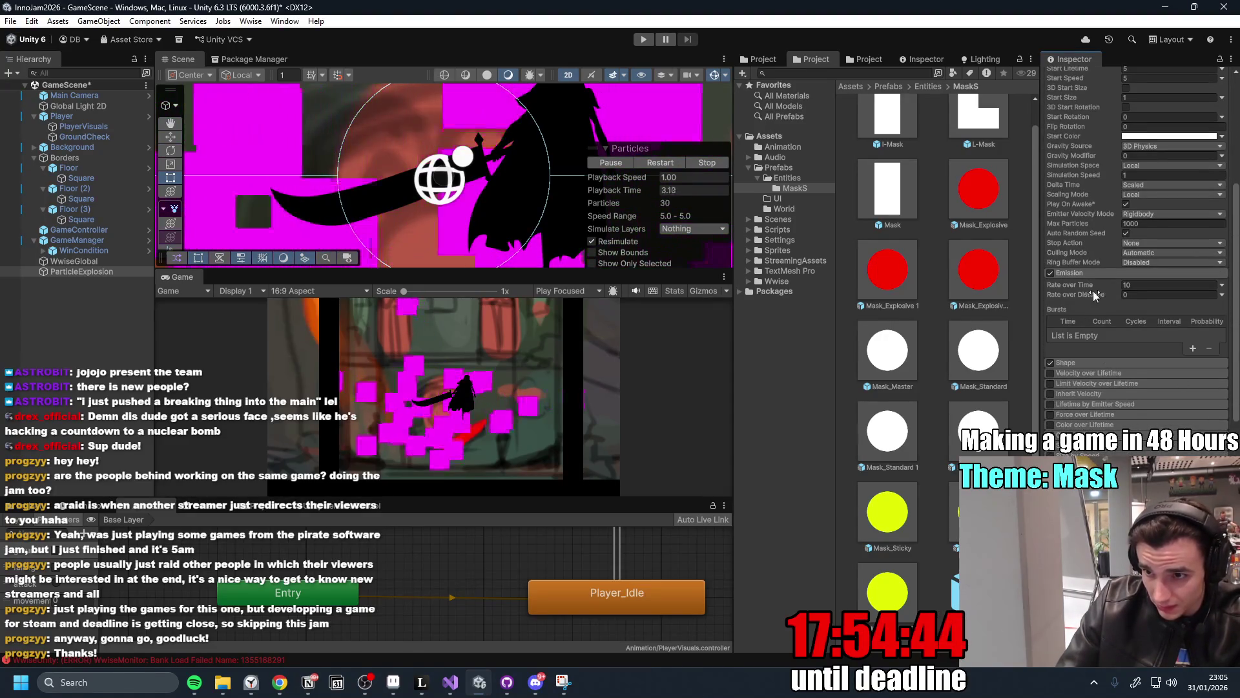
{"action": "left_click", "coordinate": [1193, 348]}
{"action": "left_click", "coordinate": [1141, 294]}
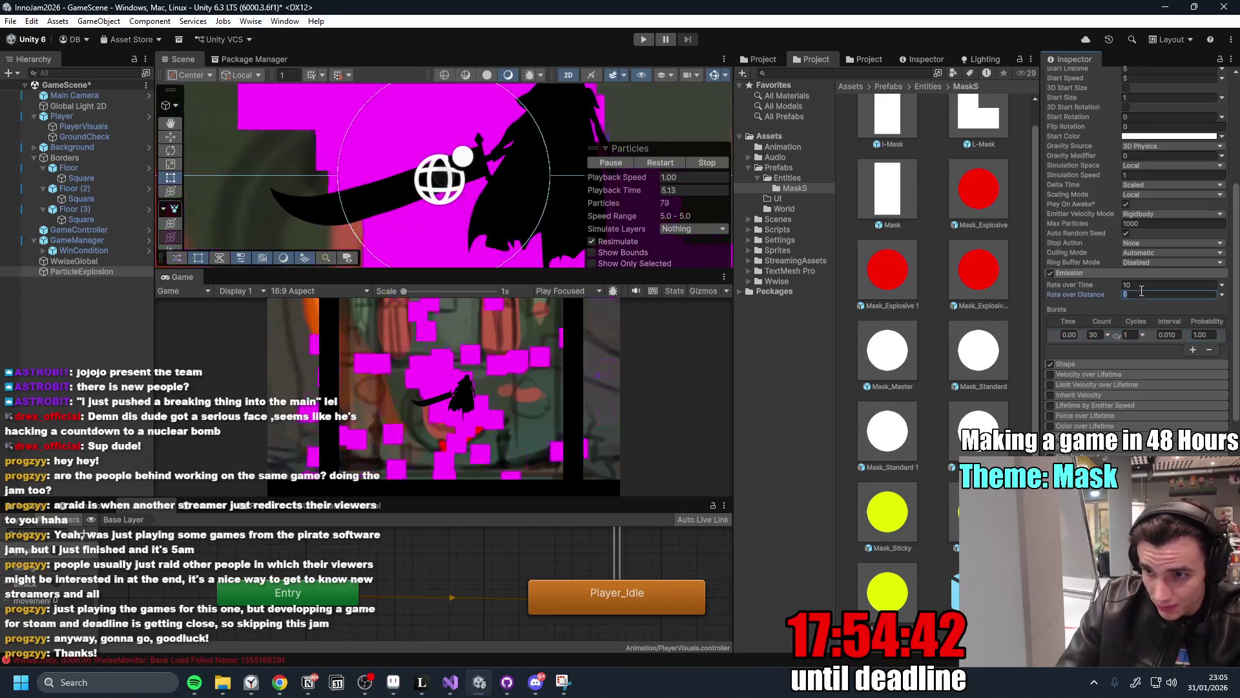
{"action": "left_click", "coordinate": [1141, 284]}
{"action": "type", "text": "0"}
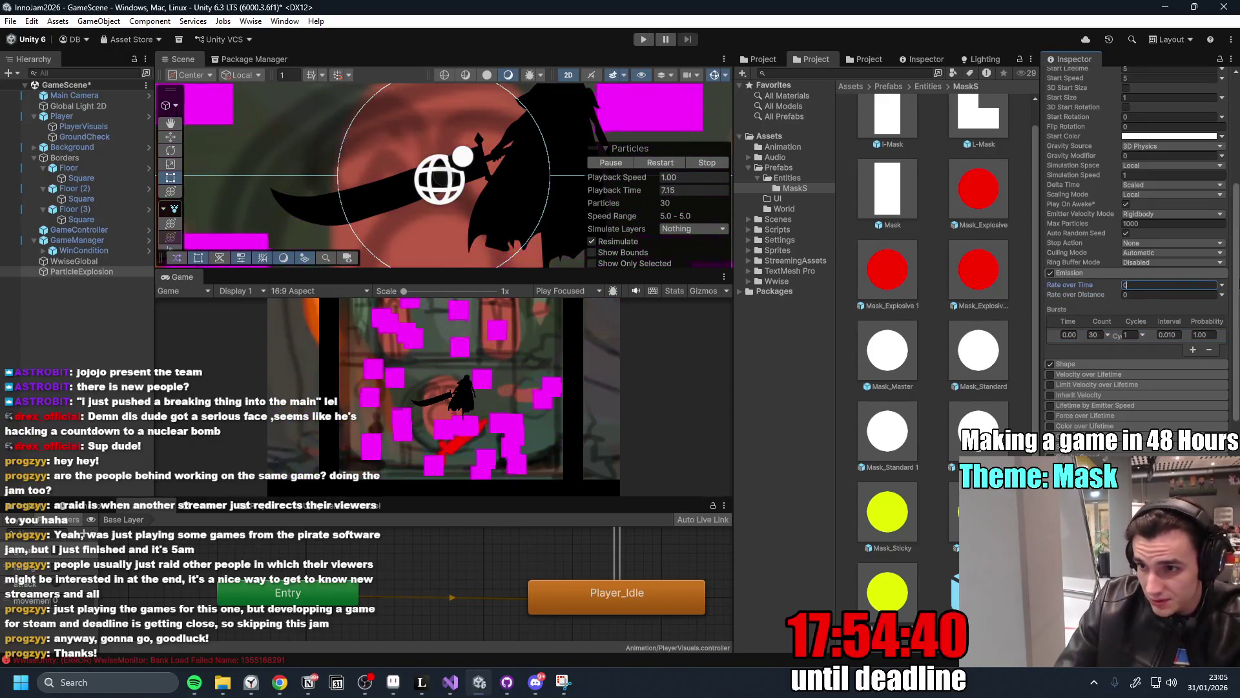
Set Start Lifetime to 2 and enable the Size over Lifetime module.
{"action": "scroll", "coordinate": [1125, 258], "scroll_direction": "up", "scroll_amount": 5}
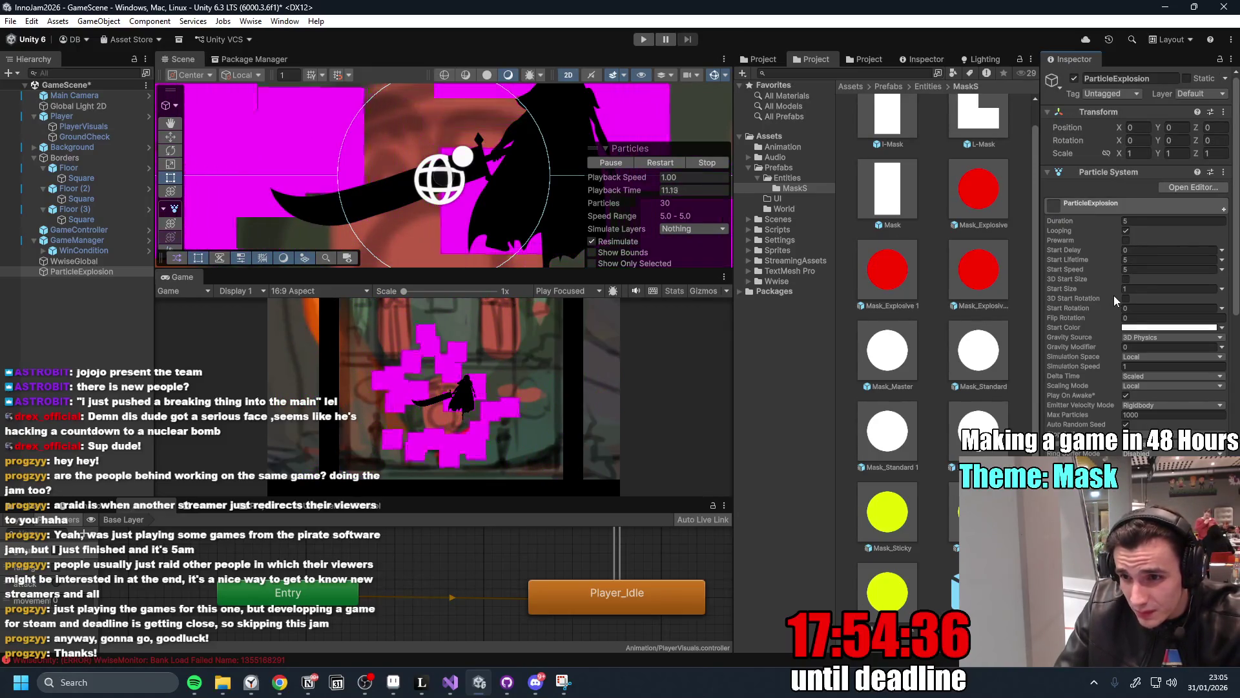
{"action": "left_click", "coordinate": [1143, 259]}
{"action": "type", "text": "2"}
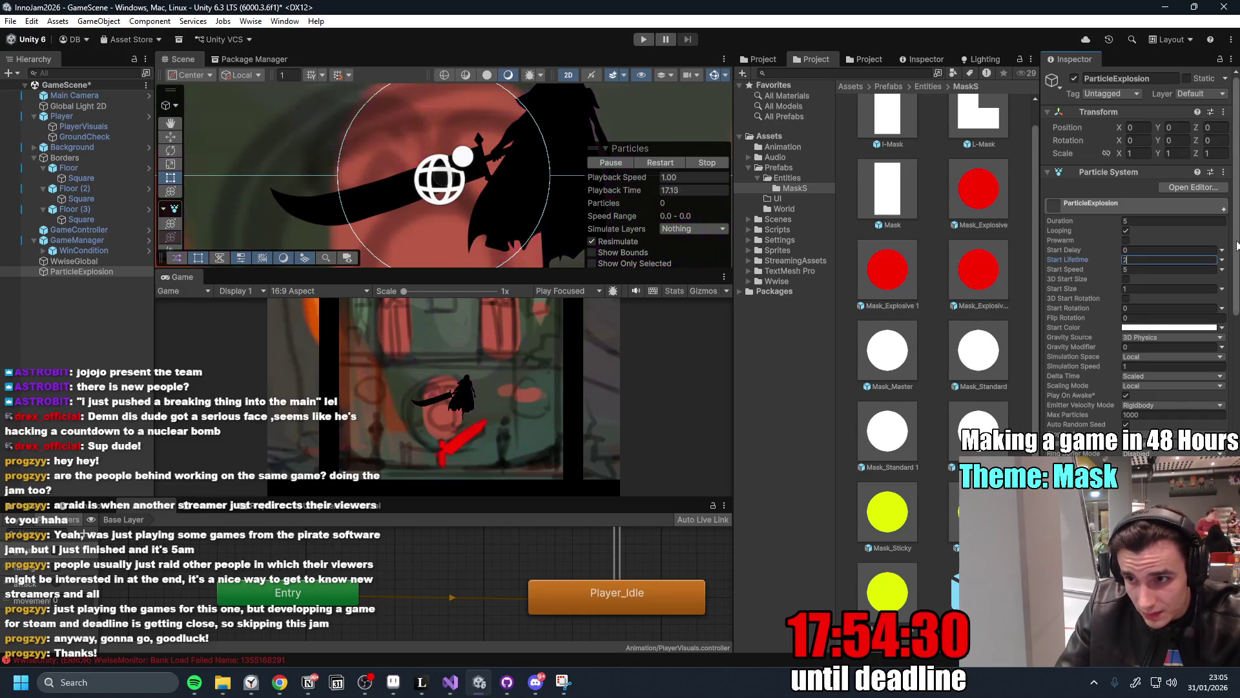
{"action": "scroll", "coordinate": [1218, 368], "scroll_direction": "down", "scroll_amount": 5}
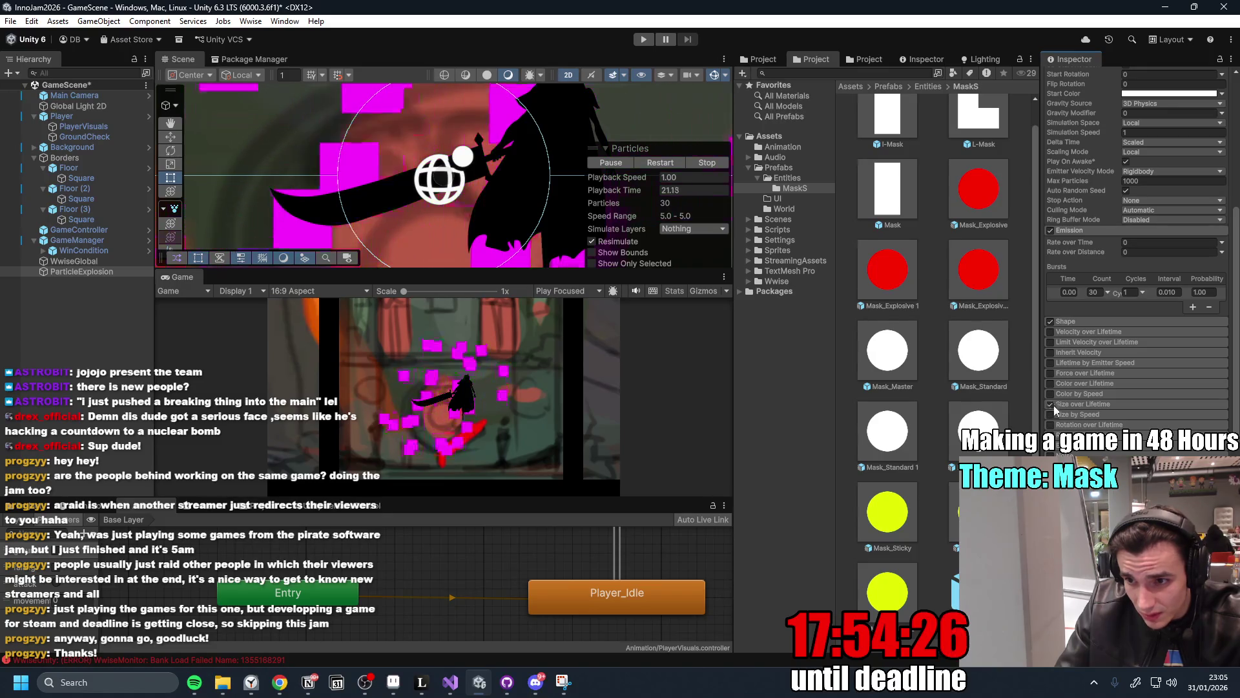
{"action": "left_click", "coordinate": [1051, 404]}
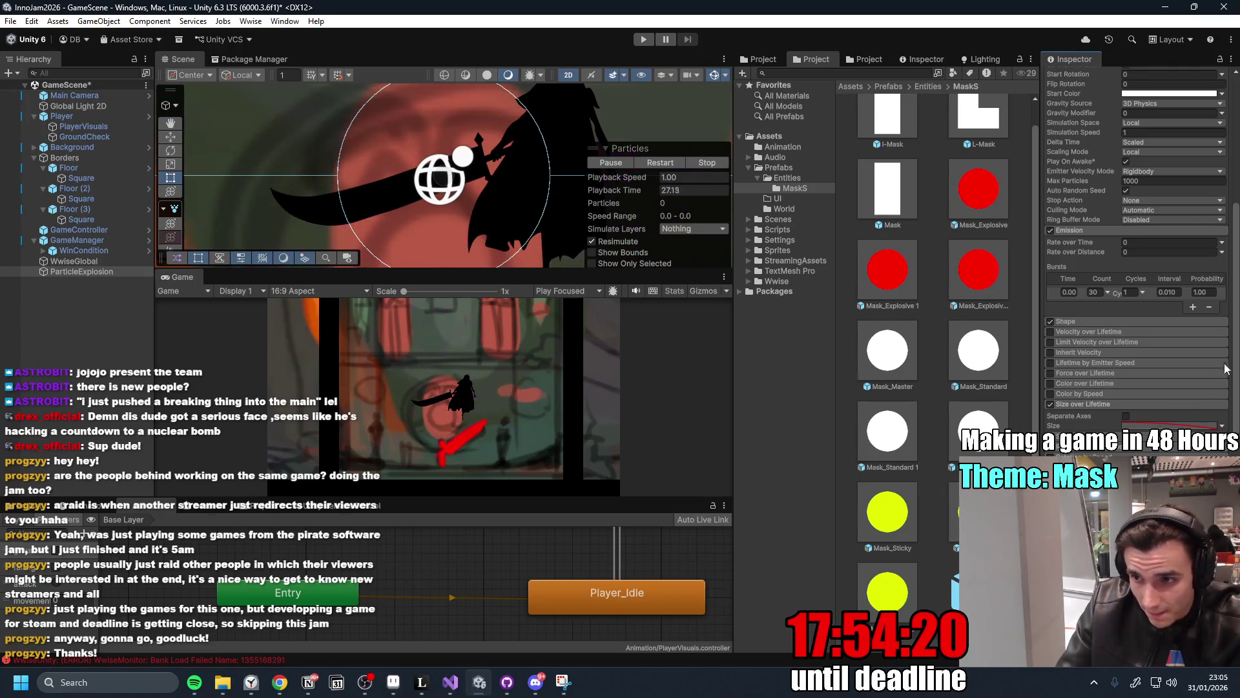
{"action": "left_click_drag", "start_coordinate": [1238, 347], "coordinate": [1234, 322]}
Add a second 30-particle burst timed at 0.1 seconds.
{"action": "scroll", "coordinate": [1195, 316], "scroll_direction": "down", "scroll_amount": 2}
{"action": "left_click", "coordinate": [1192, 305]}
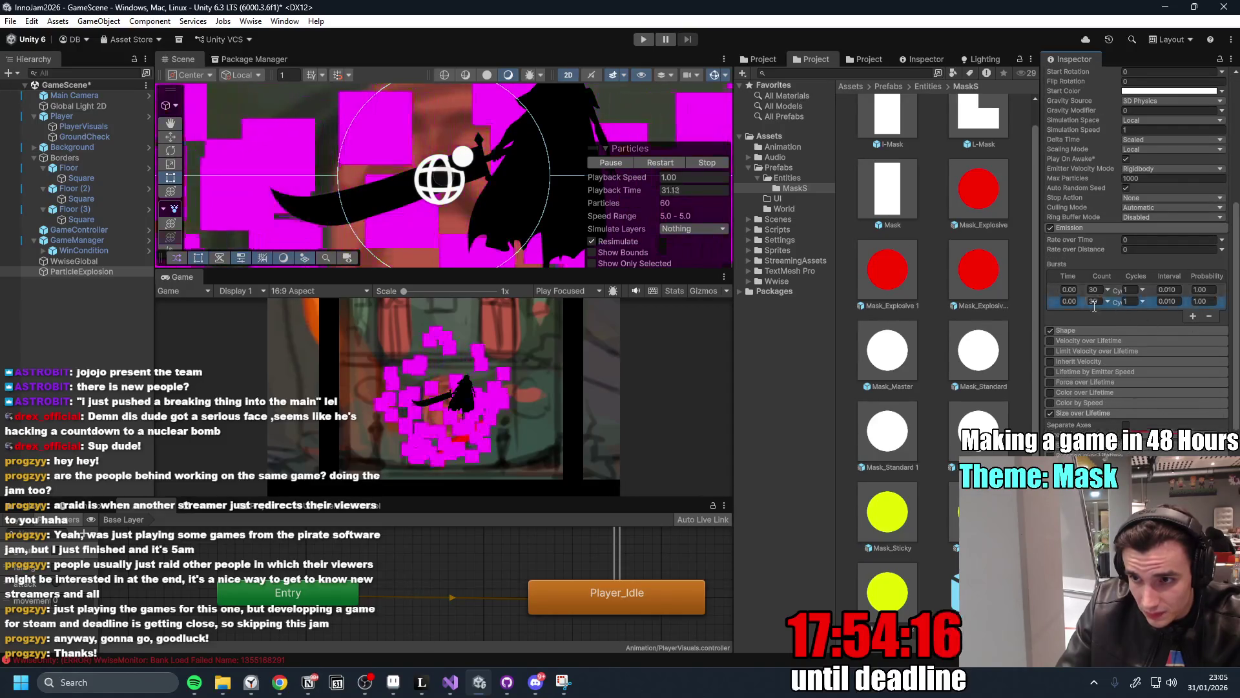
{"action": "left_click", "coordinate": [1095, 302]}
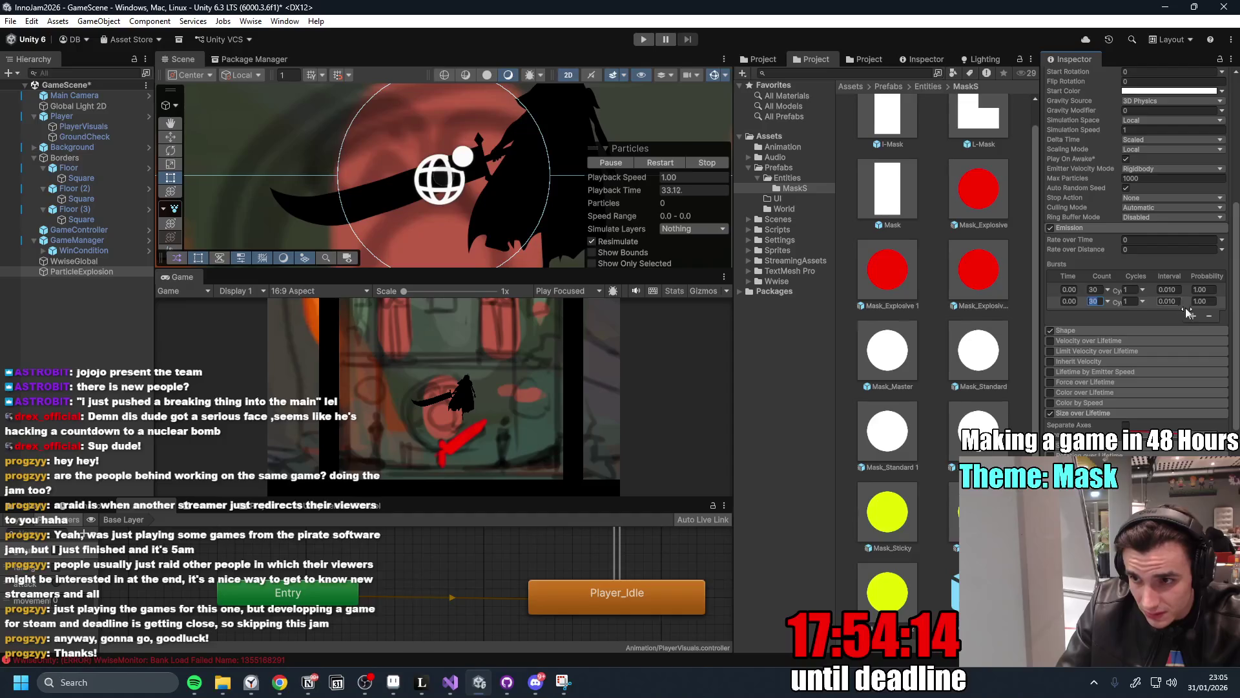
{"action": "left_click", "coordinate": [1069, 302]}
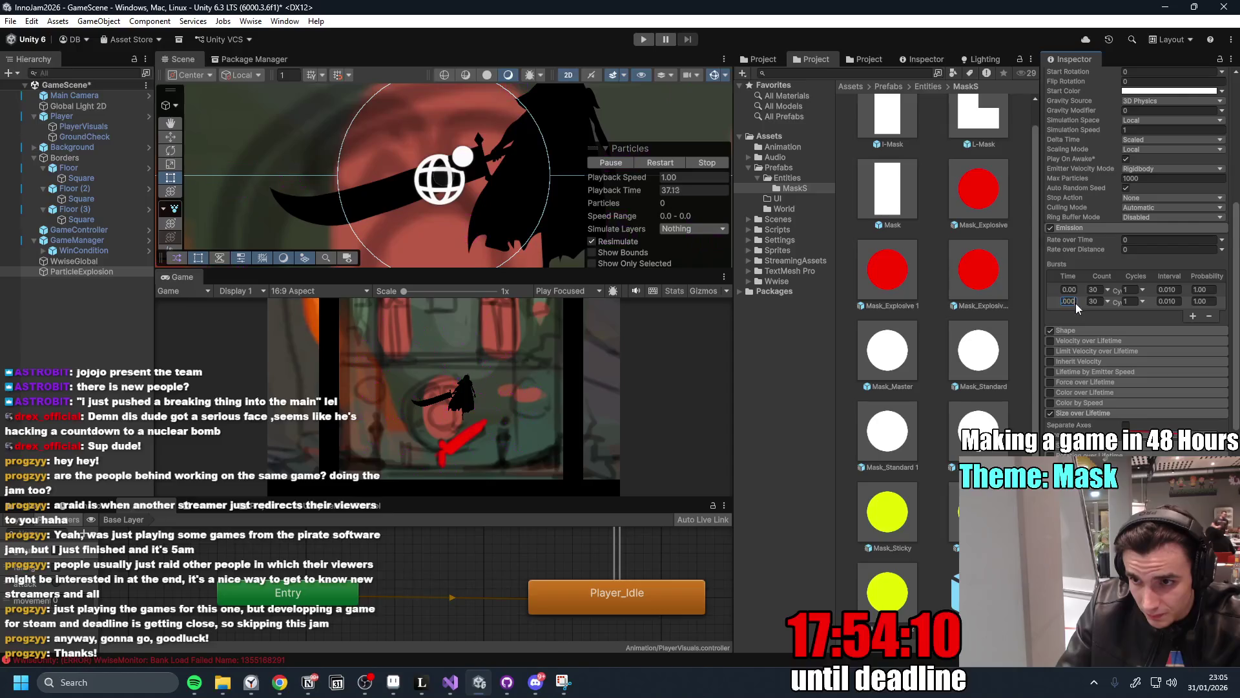
{"action": "key", "text": "BackSpace"}
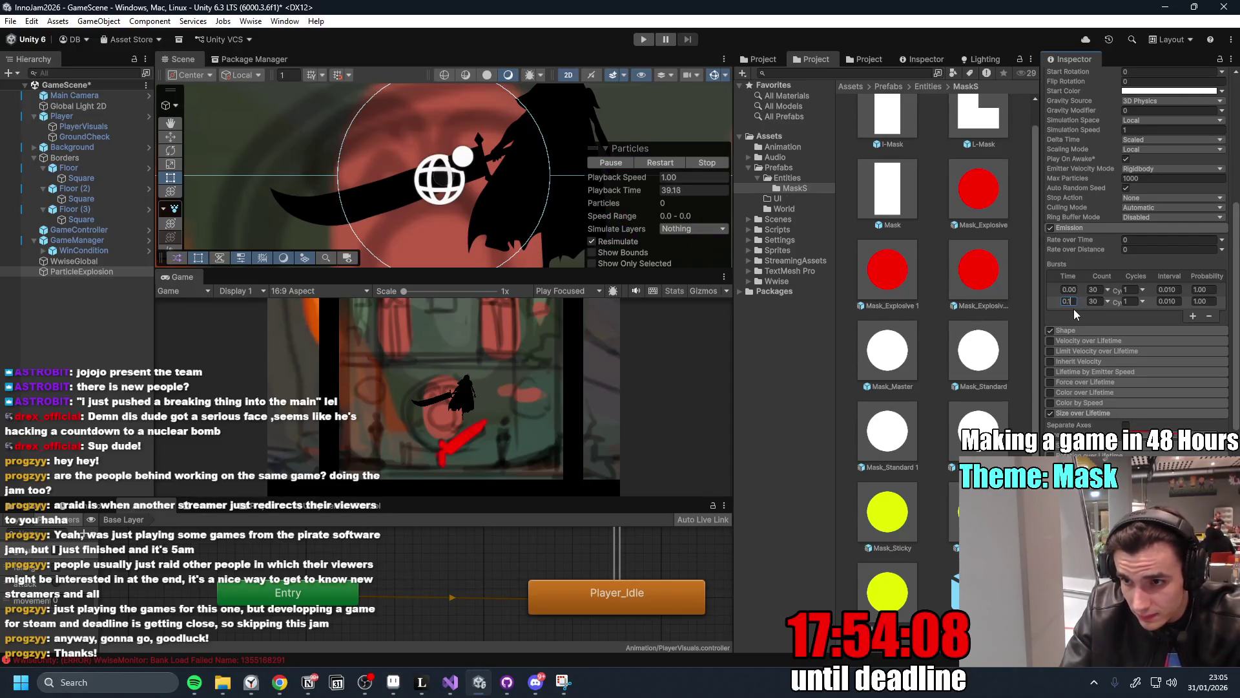
{"action": "key", "text": "Return"}
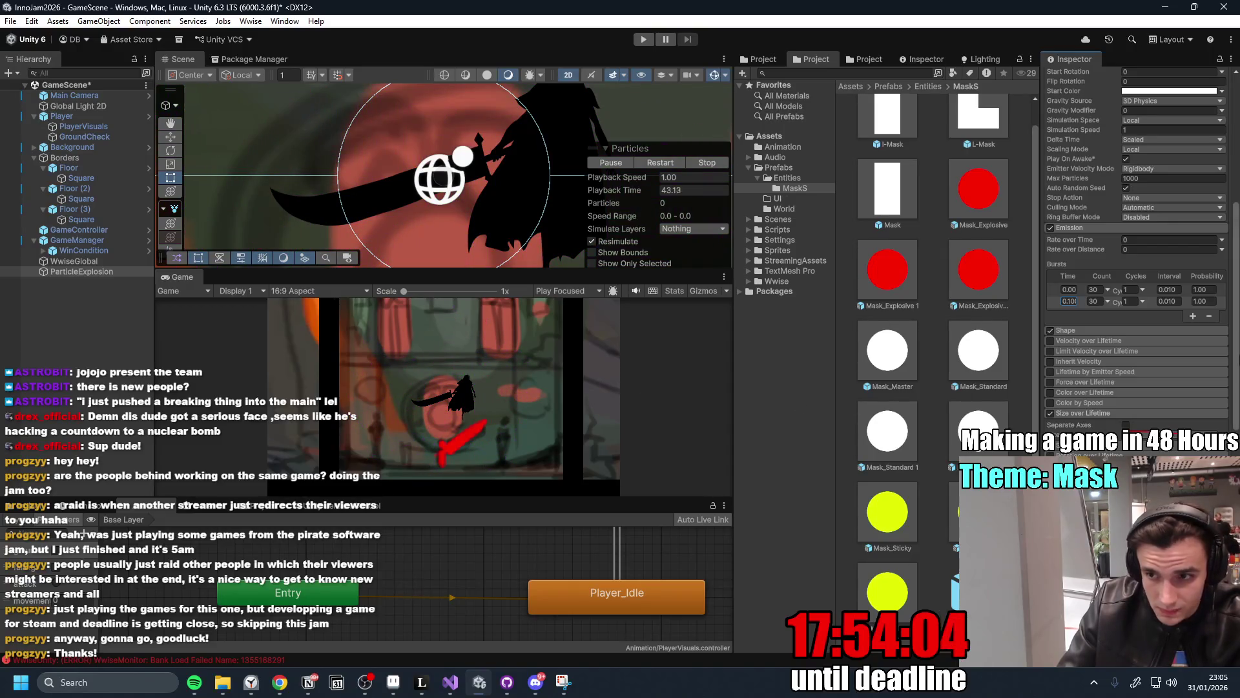
Raise the particles' Start Speed from 5 to 10.
{"action": "scroll", "coordinate": [1238, 367], "scroll_direction": "up", "scroll_amount": 10}
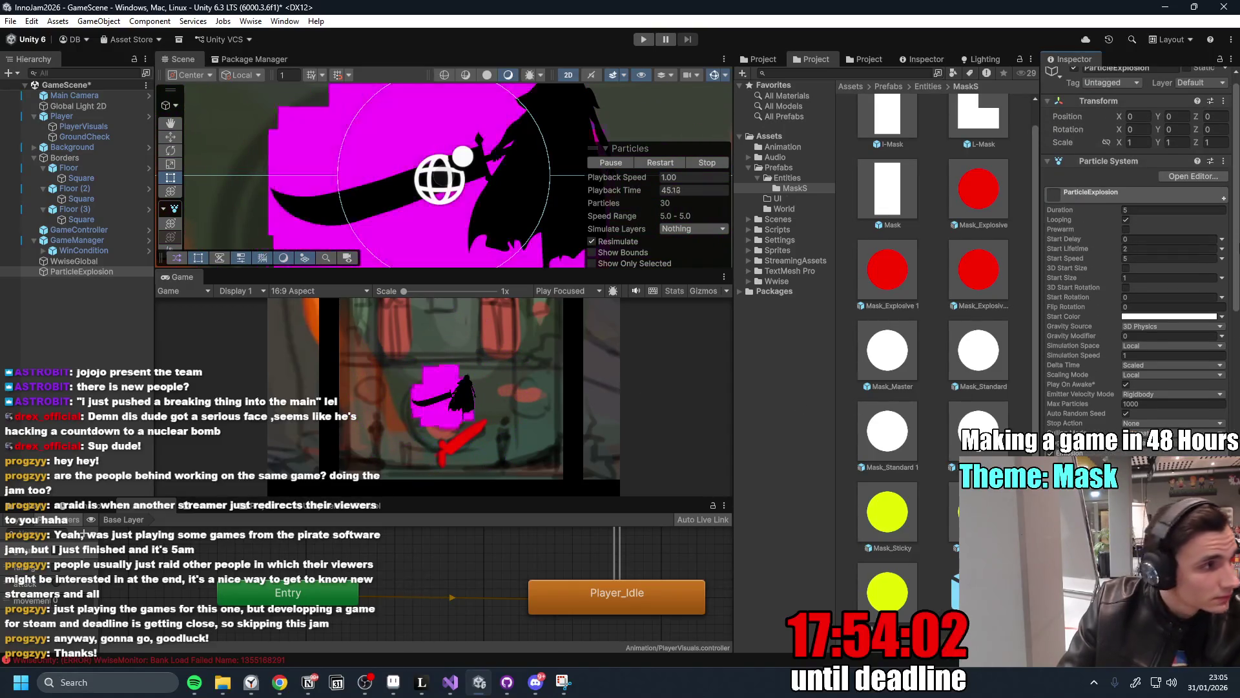
{"action": "scroll", "coordinate": [1215, 323], "scroll_direction": "up", "scroll_amount": 1}
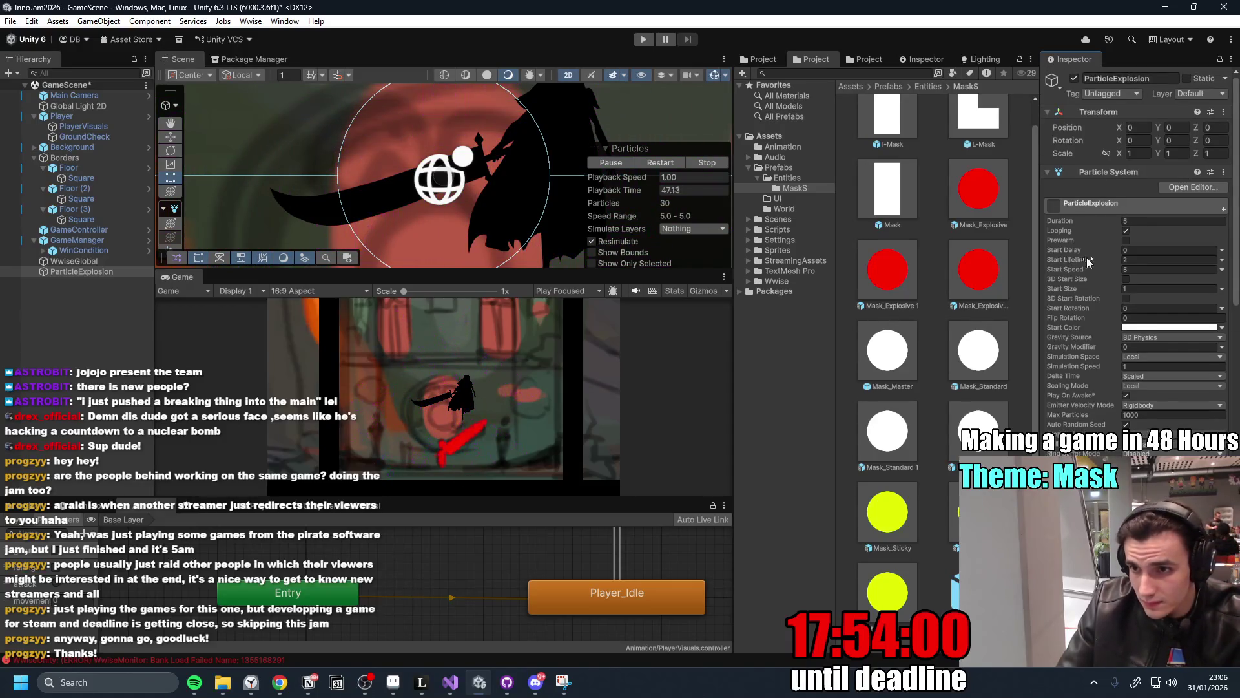
{"action": "left_click", "coordinate": [1105, 269]}
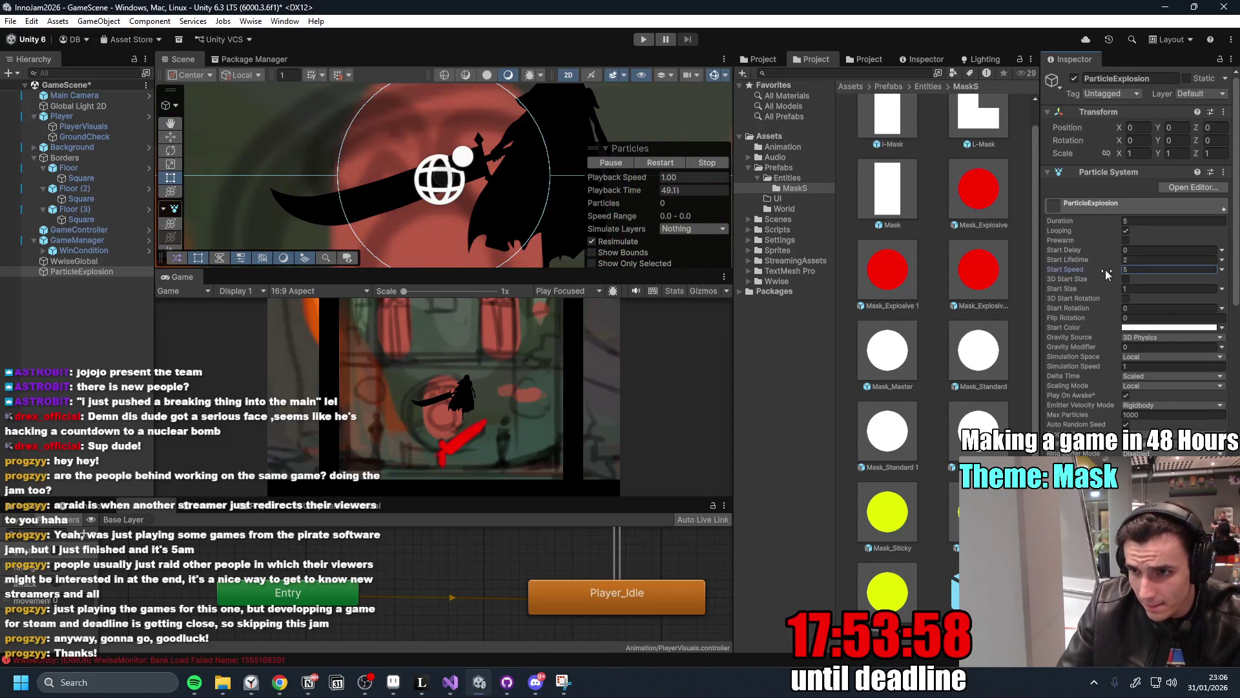
{"action": "left_click_drag", "start_coordinate": [1123, 270], "coordinate": [1149, 292]}
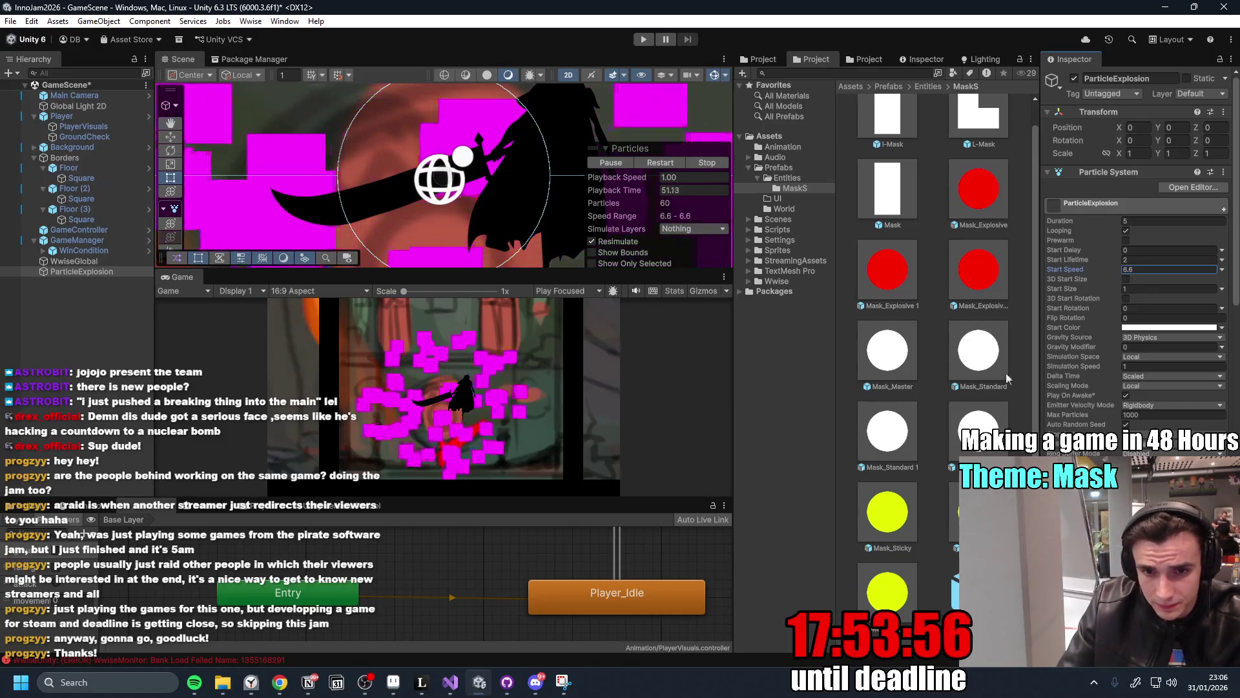
{"action": "type", "text": "10"}
{"action": "left_click", "coordinate": [1146, 259]}
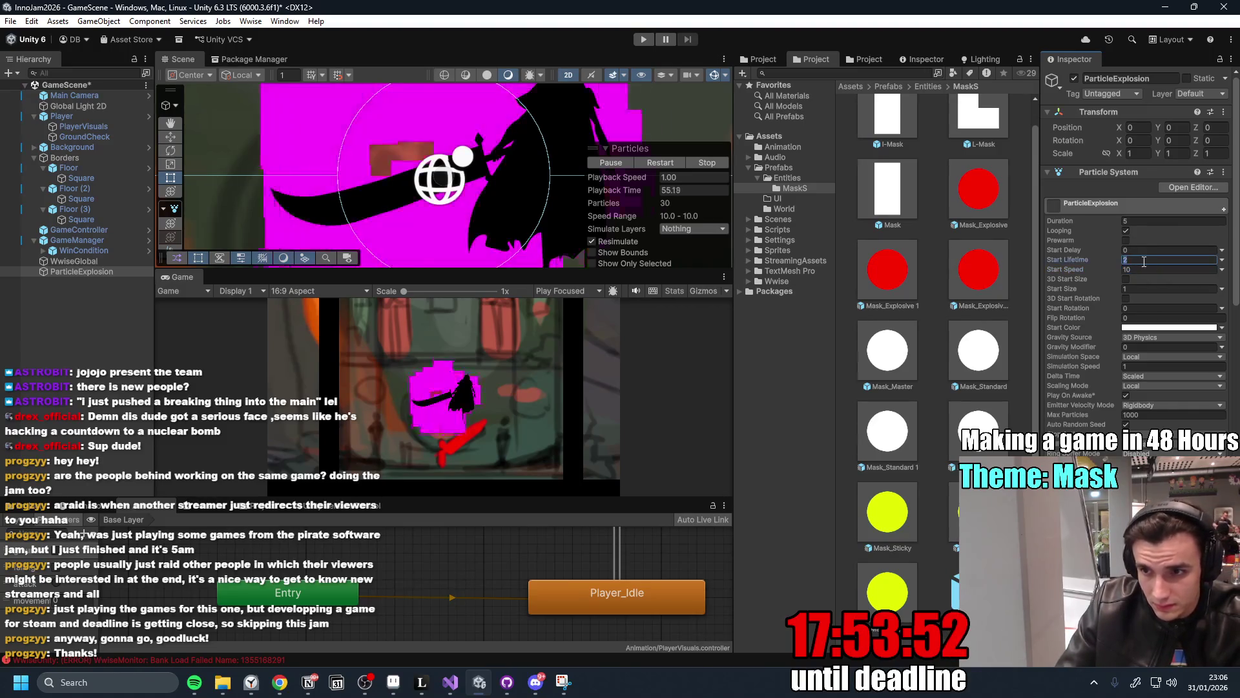
Make Start Lifetime random between two constants, 1 and 5.
{"action": "left_click", "coordinate": [1222, 260]}
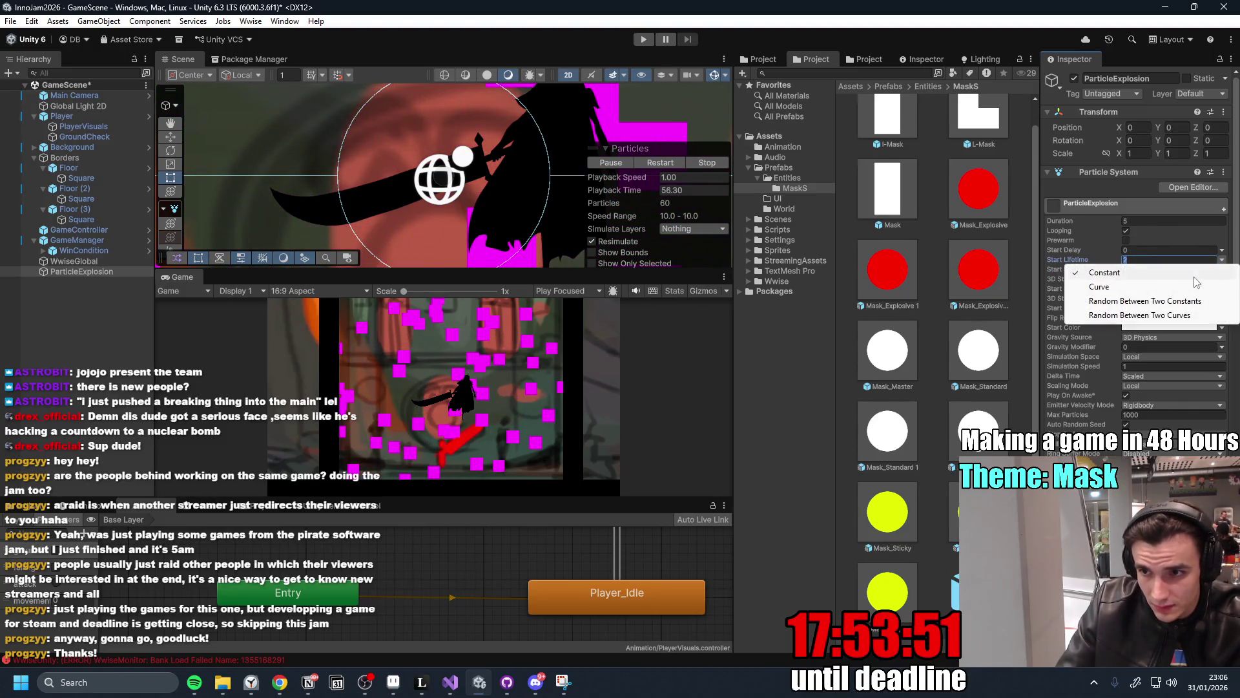
{"action": "left_click", "coordinate": [1156, 301]}
{"action": "type", "text": "1"}
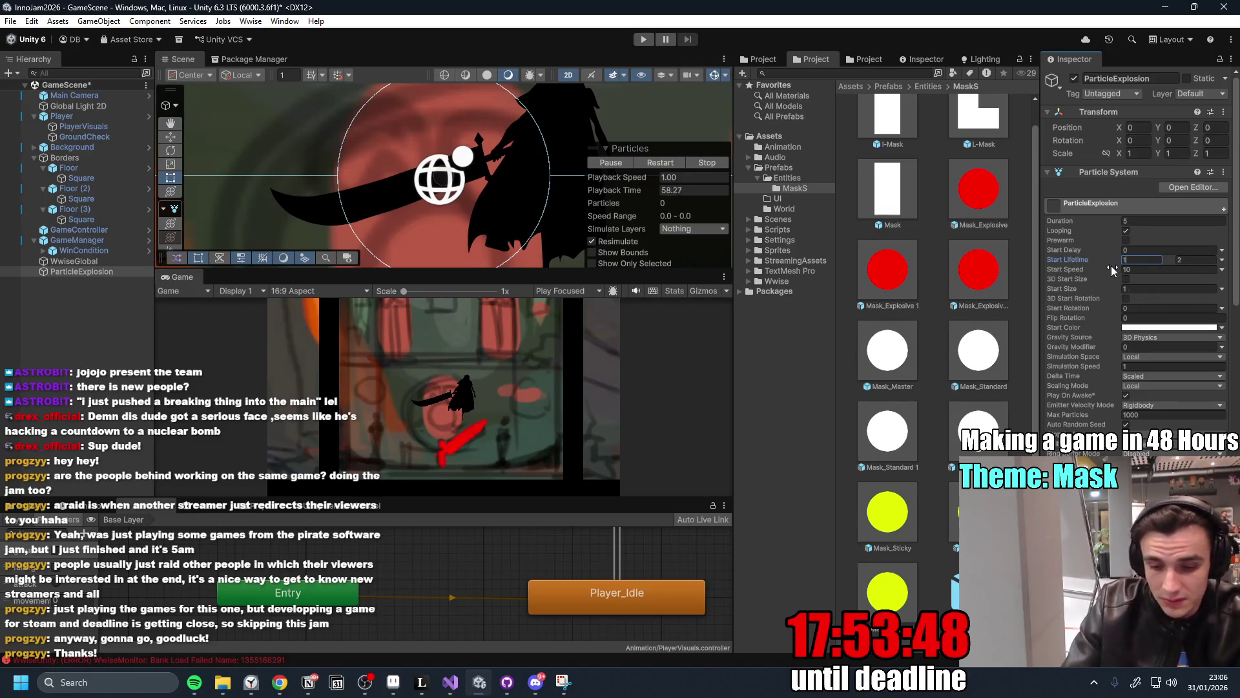
{"action": "key", "text": "Tab"}
{"action": "type", "text": "5"}
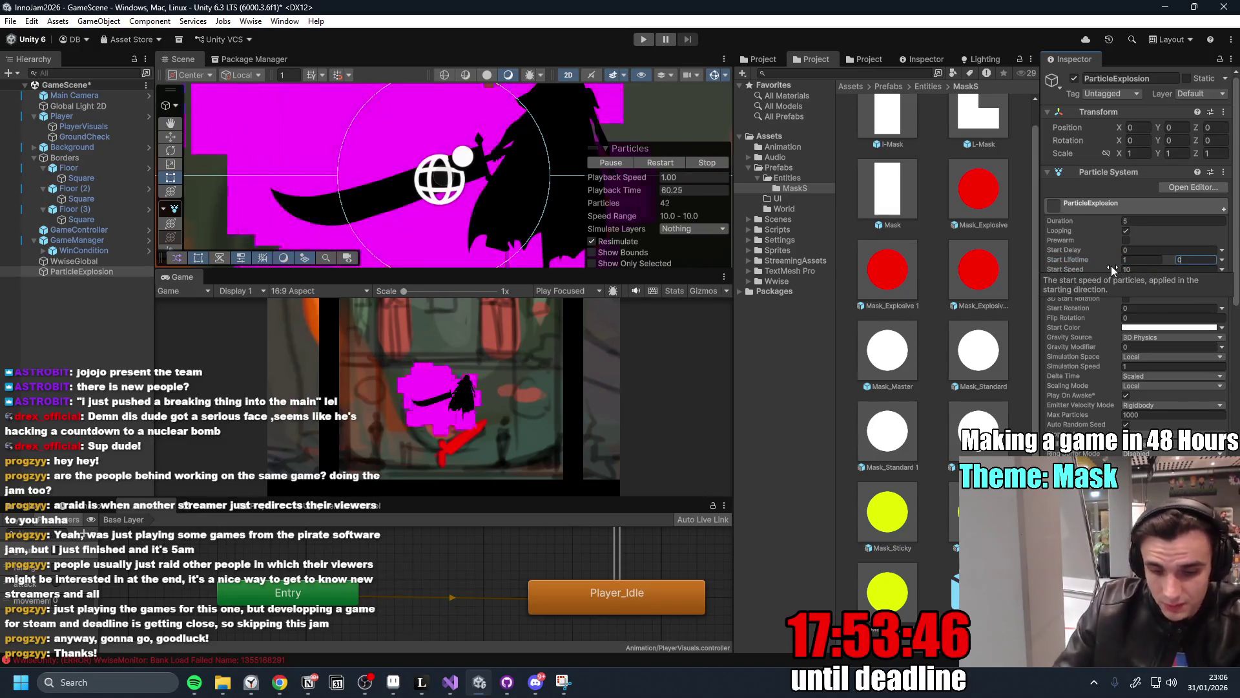
{"action": "scroll", "coordinate": [461, 414], "scroll_direction": "up", "scroll_amount": 2}
{"action": "scroll", "coordinate": [461, 414], "scroll_direction": "down", "scroll_amount": 2}
{"action": "type", "text": ".5"}
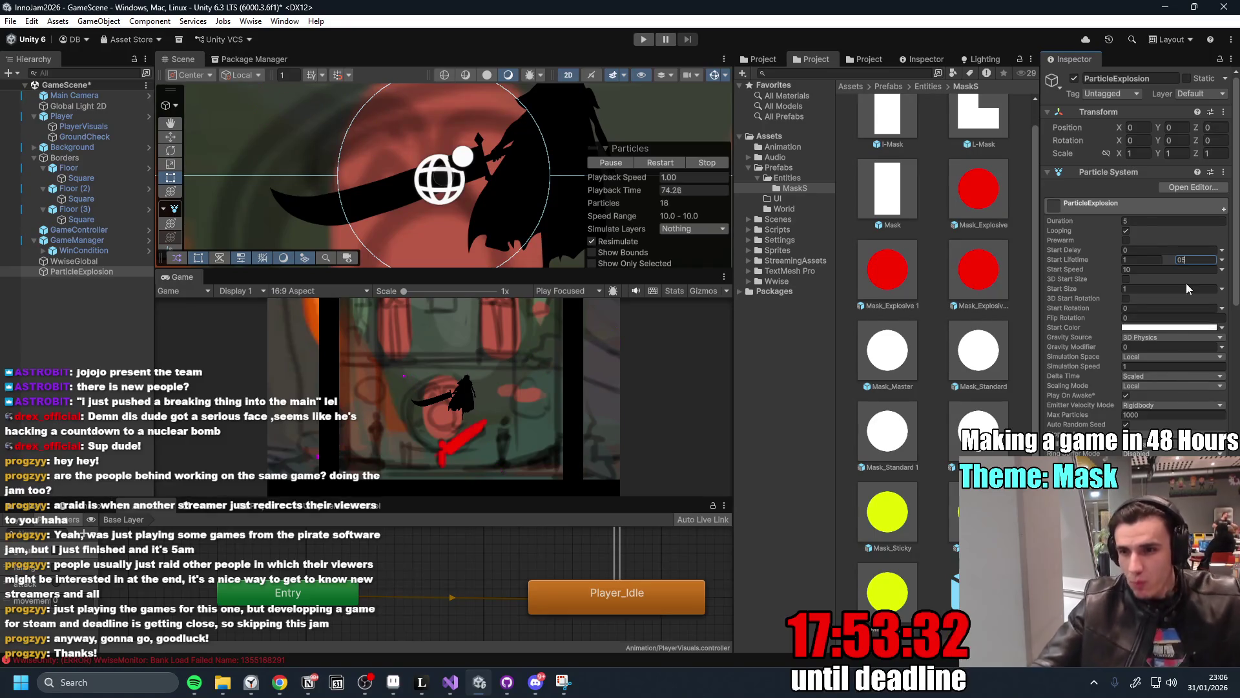
Widen the Inspector and set Simulation Space to World.
{"action": "mouse_move", "coordinate": [1040, 239]}
{"action": "left_mouse_down"}
{"action": "mouse_move", "coordinate": [914, 240]}
{"action": "mouse_move", "coordinate": [959, 240]}
{"action": "left_mouse_up"}
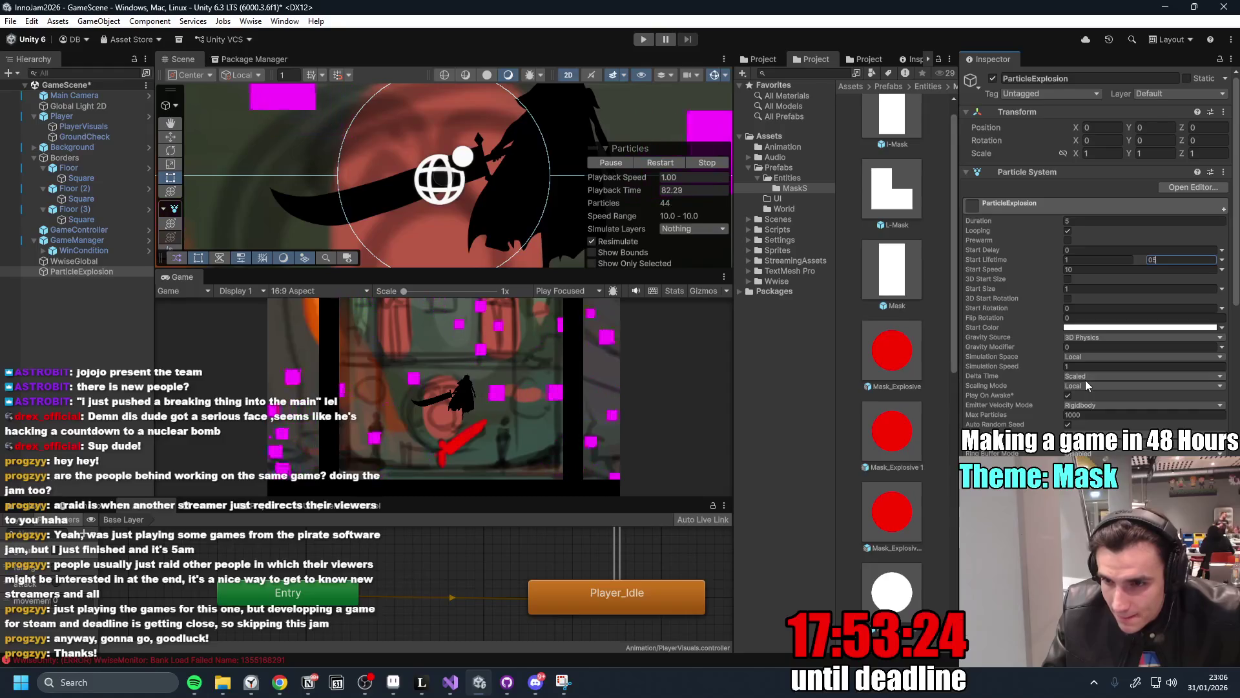
{"action": "left_click", "coordinate": [1085, 357]}
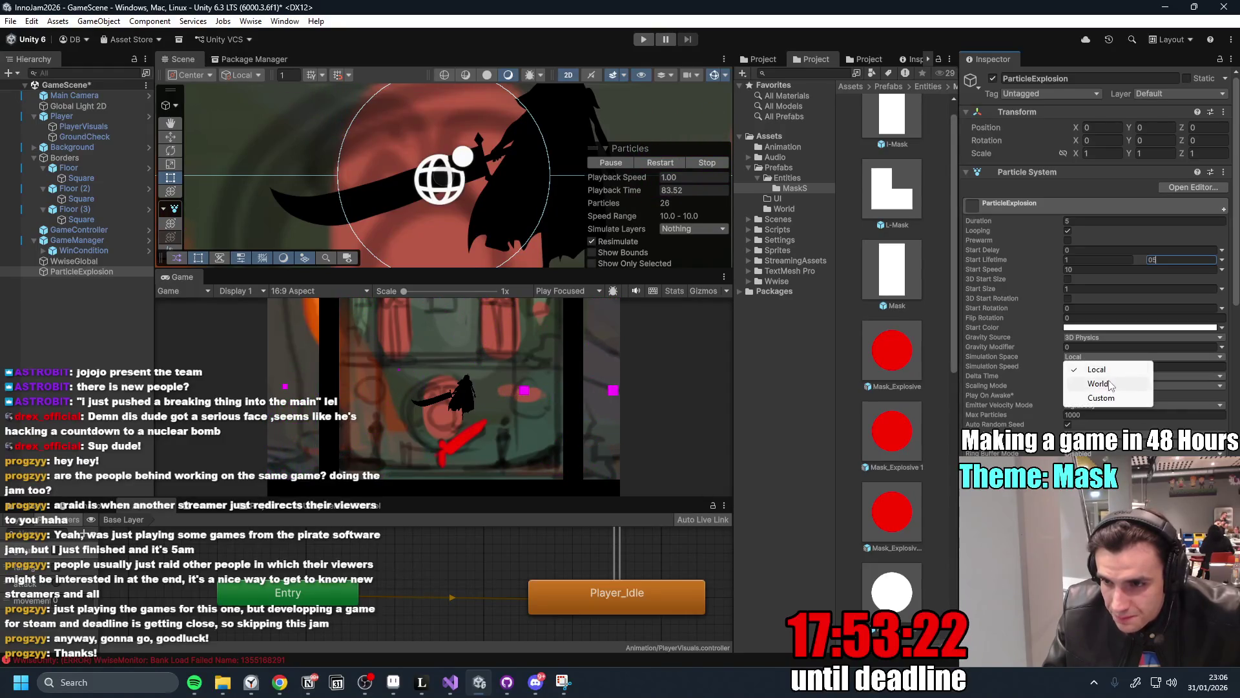
{"action": "left_click", "coordinate": [1099, 383]}
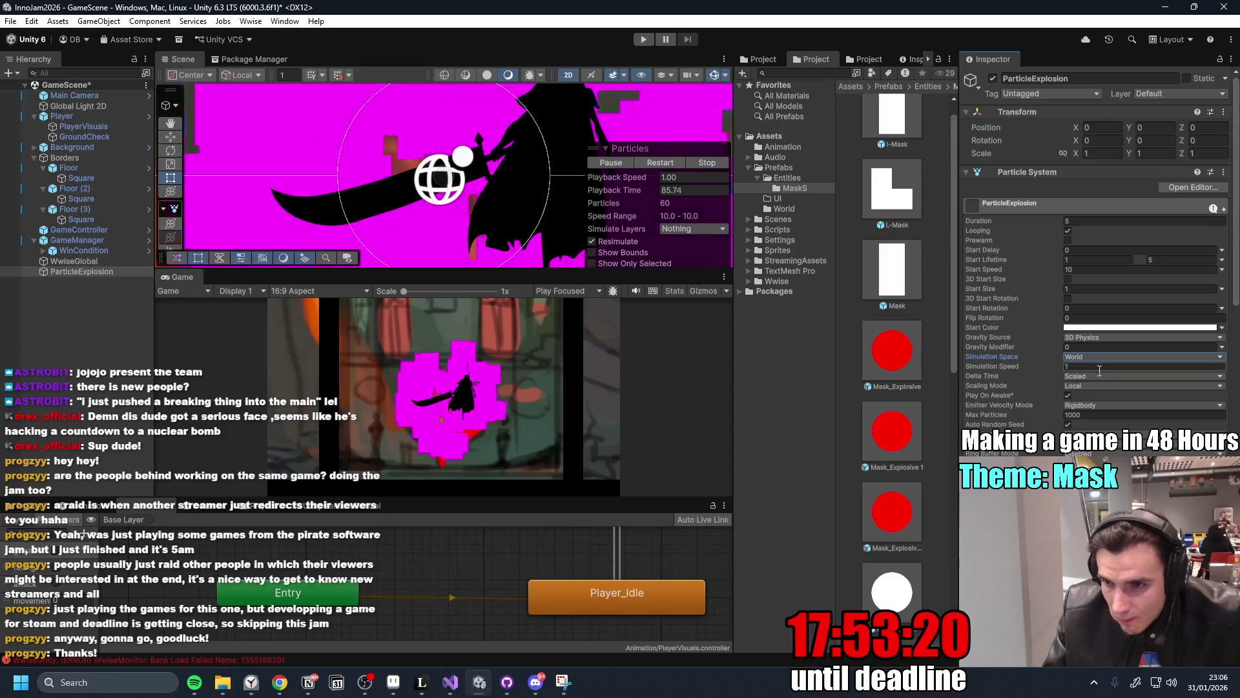
{"action": "scroll", "coordinate": [1194, 388], "scroll_direction": "down", "scroll_amount": 5}
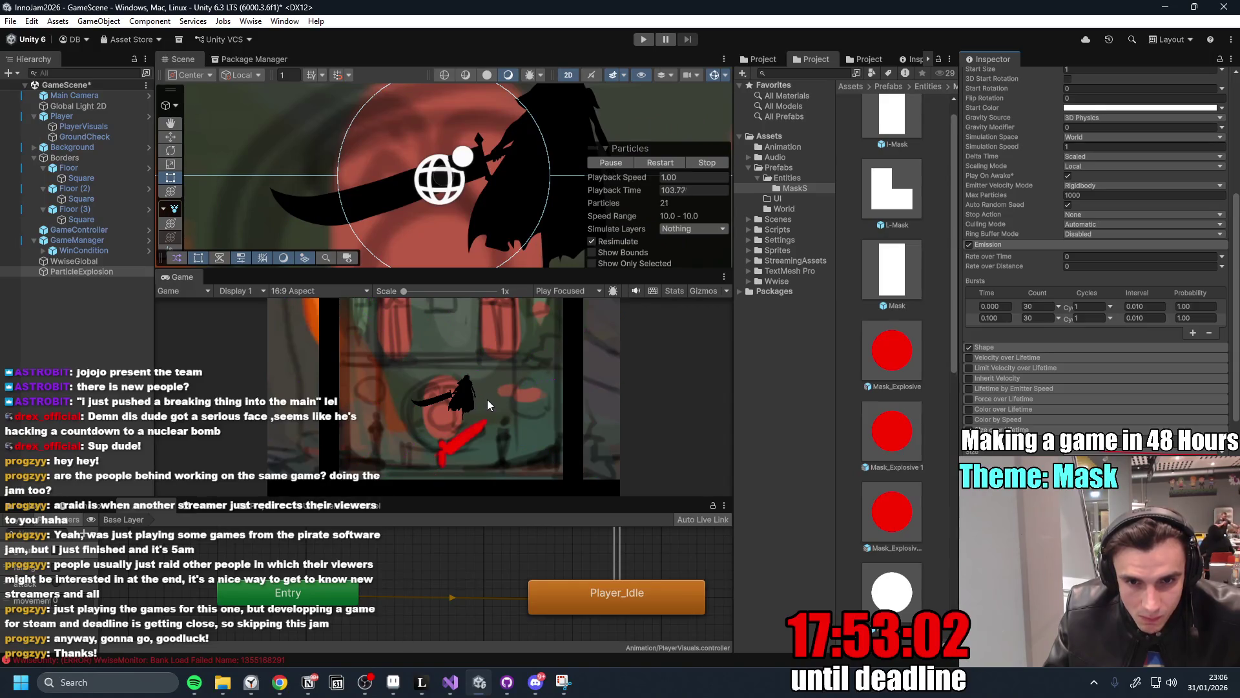
{"action": "left_click", "coordinate": [1002, 350]}
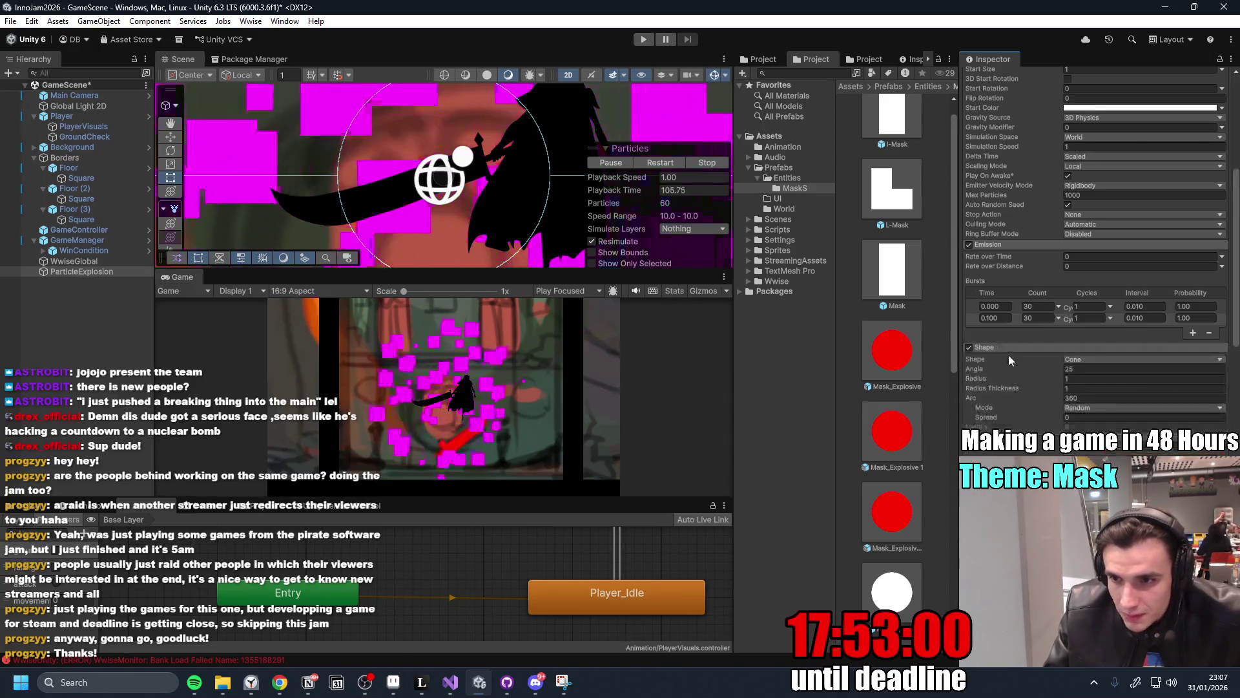
Switch the emitter shape from Cone to Circle with radius 1.3 and preview the burst.
{"action": "left_click", "coordinate": [1089, 360]}
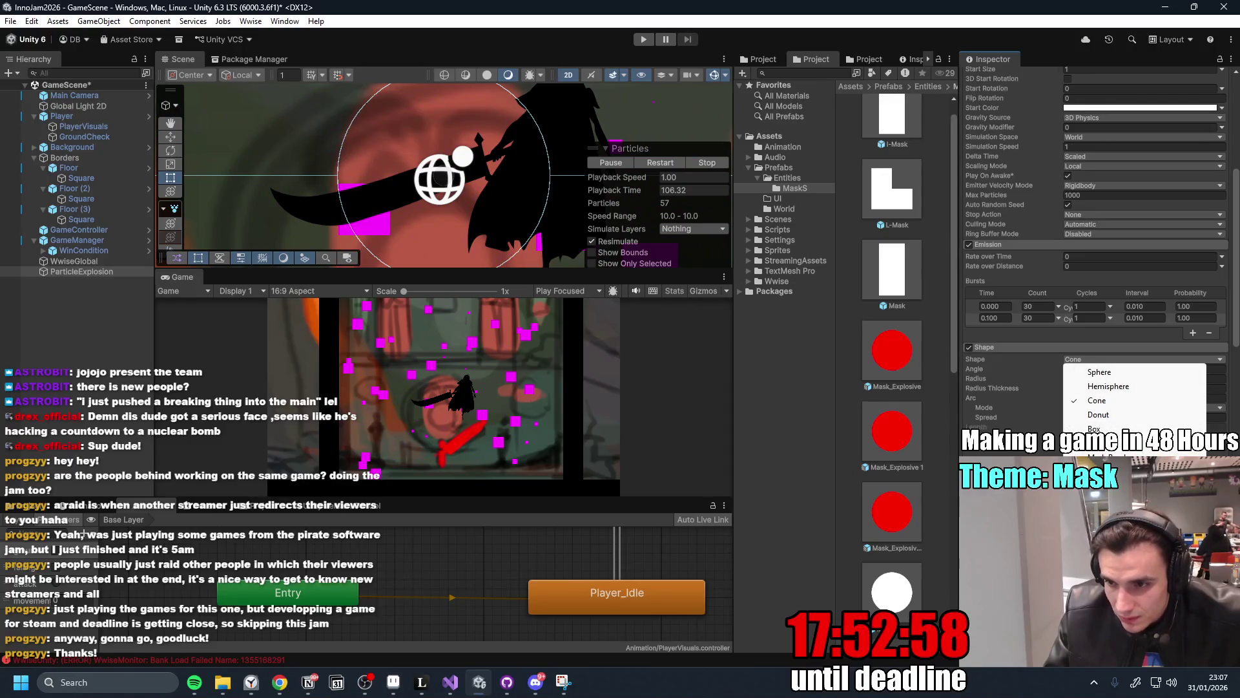
{"action": "left_click", "coordinate": [1098, 514]}
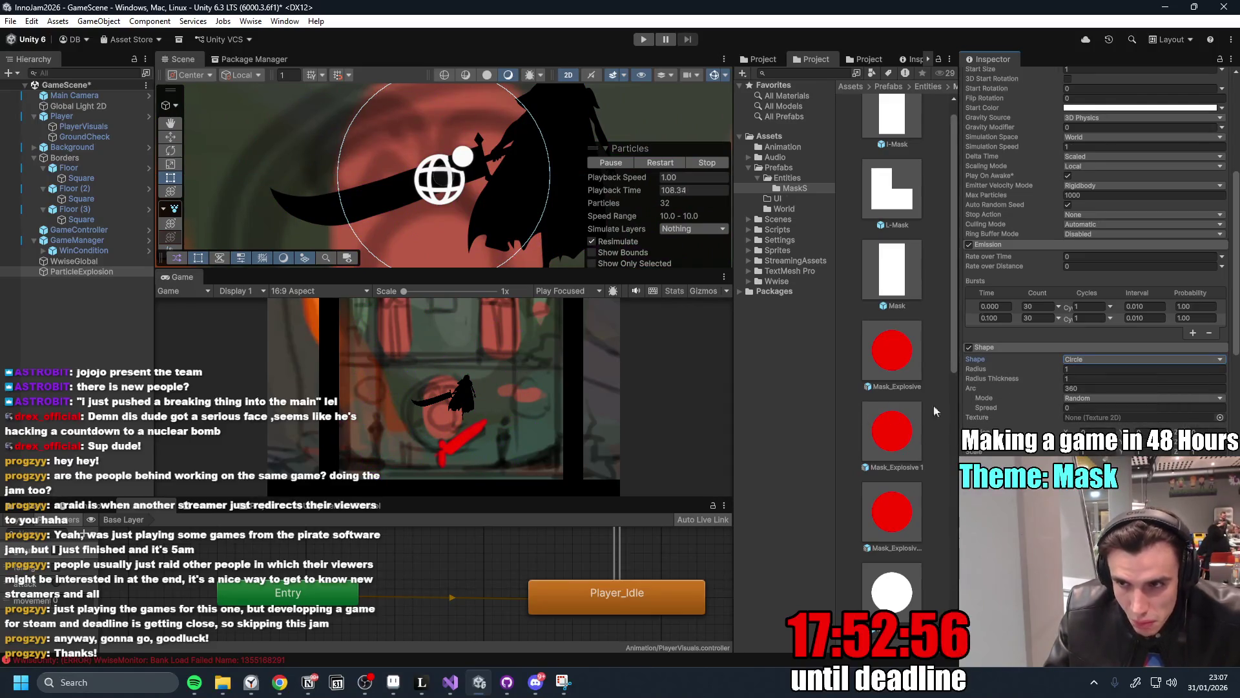
{"action": "left_click_drag", "start_coordinate": [1058, 372], "coordinate": [1057, 372]}
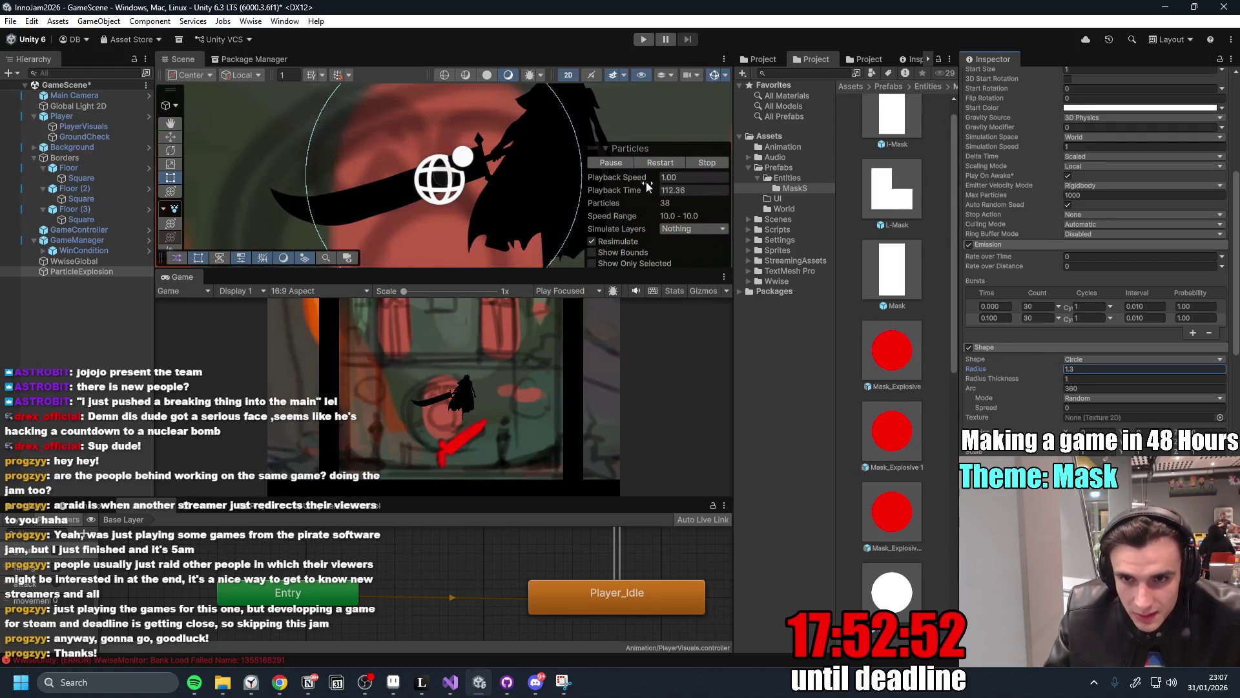
{"action": "left_click", "coordinate": [672, 165]}
{"action": "left_click", "coordinate": [664, 164]}
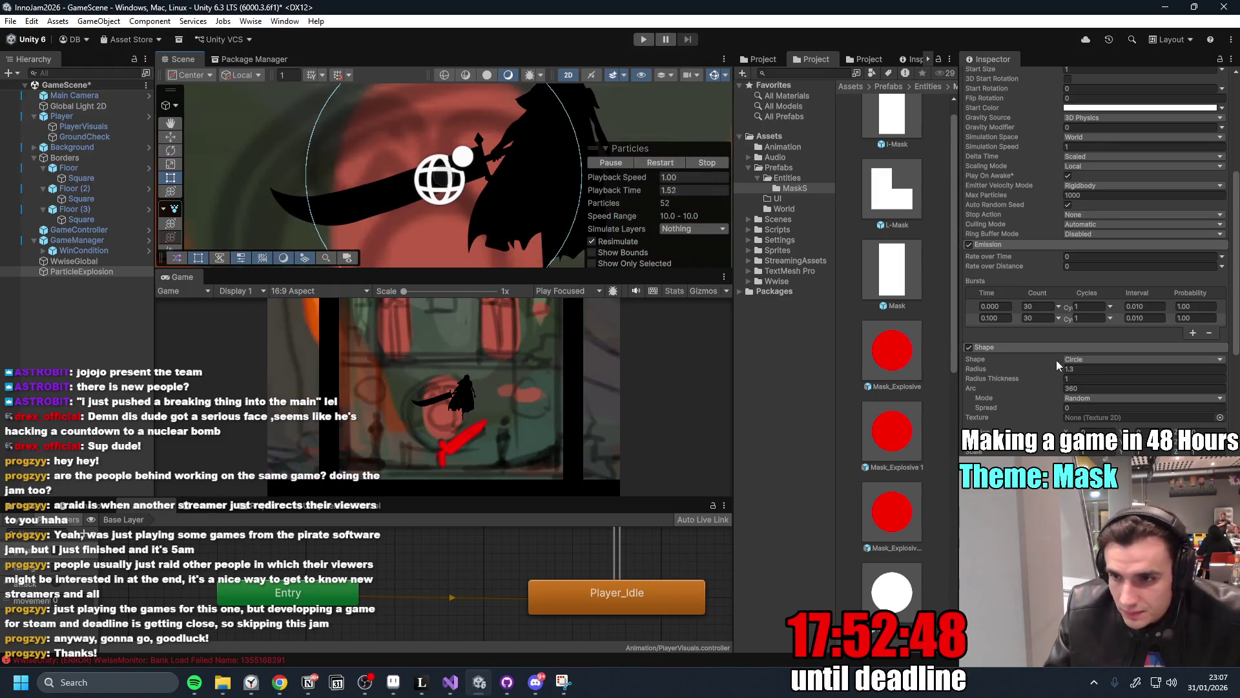
Shrink the circle radius to 0.54 and replay the burst to check it.
{"action": "left_click_drag", "start_coordinate": [1049, 367], "coordinate": [1030, 366]}
{"action": "left_click", "coordinate": [672, 163]}
{"action": "left_click", "coordinate": [673, 162]}
{"action": "left_click", "coordinate": [673, 161]}
{"action": "left_click", "coordinate": [673, 162]}
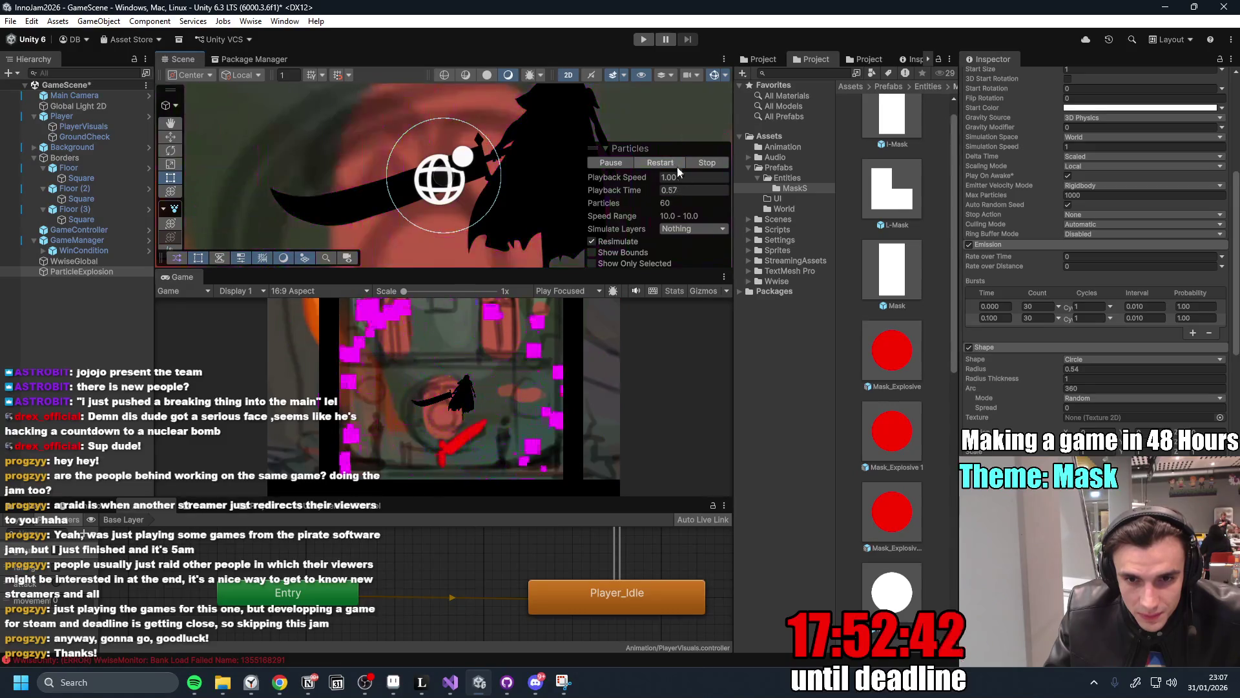
{"action": "scroll", "coordinate": [1128, 236], "scroll_direction": "up", "scroll_amount": 5}
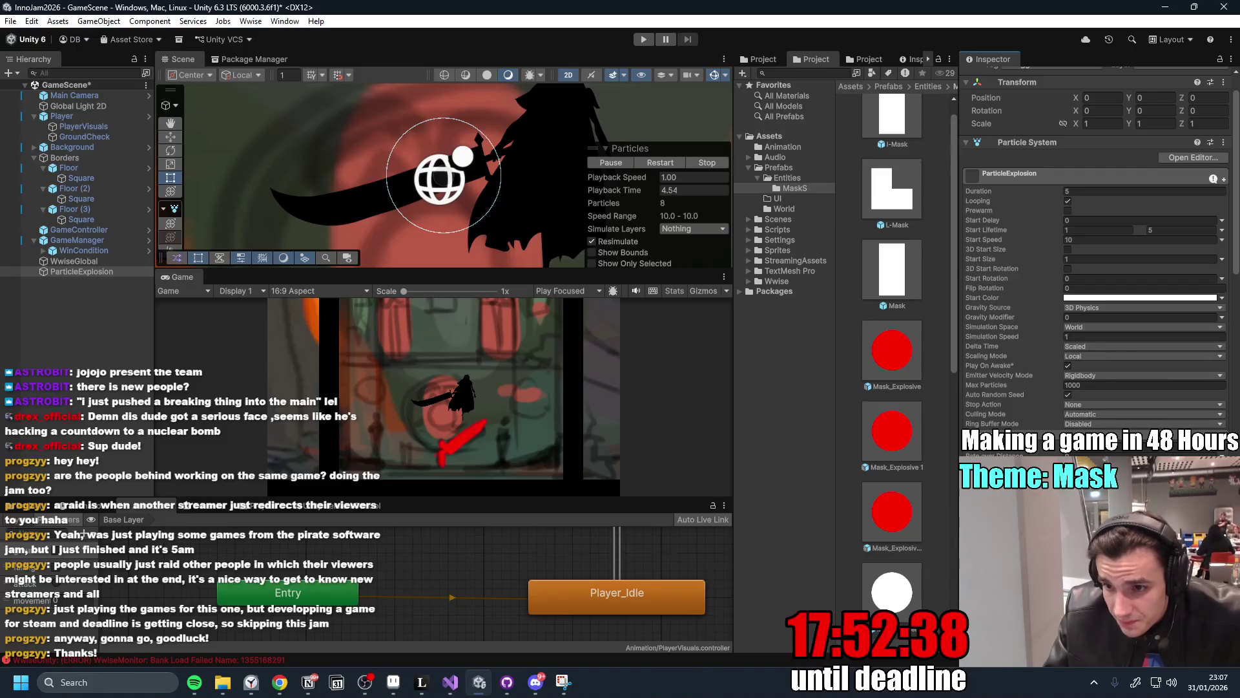
Assign the Default-ParticleSystem material to the Renderer, replacing the magenta squares.
{"action": "scroll", "coordinate": [1099, 258], "scroll_direction": "down", "scroll_amount": 10}
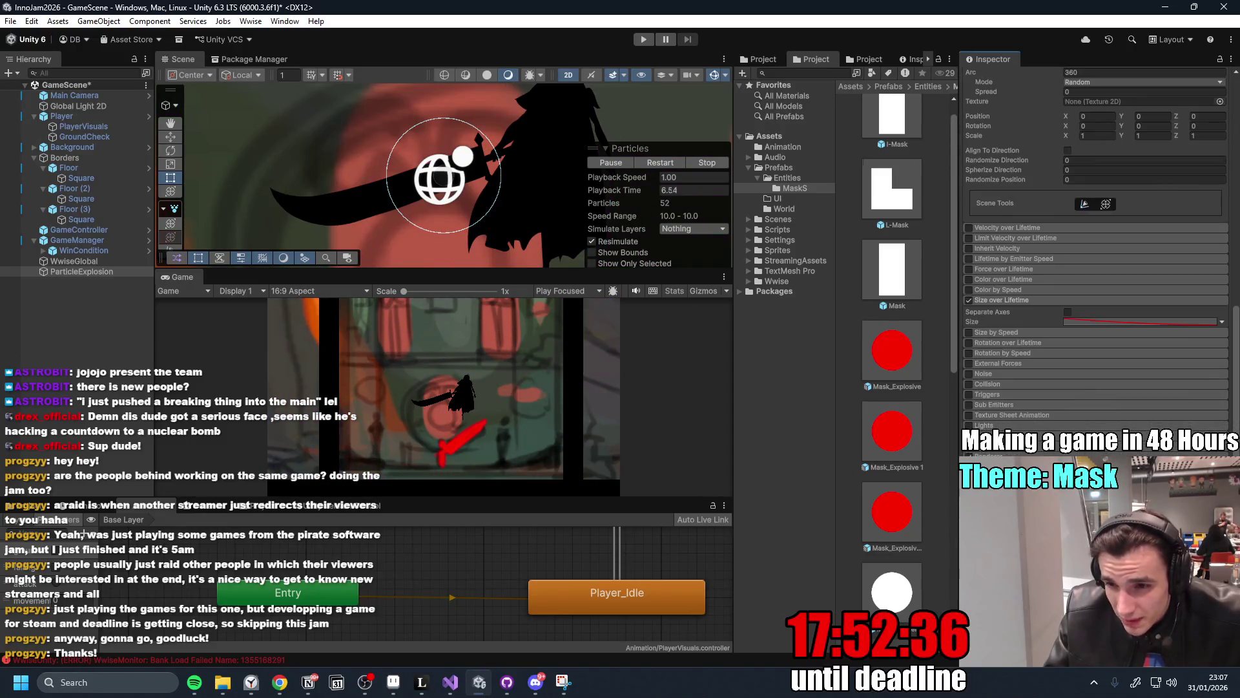
{"action": "scroll", "coordinate": [1226, 270], "scroll_direction": "down", "scroll_amount": 5}
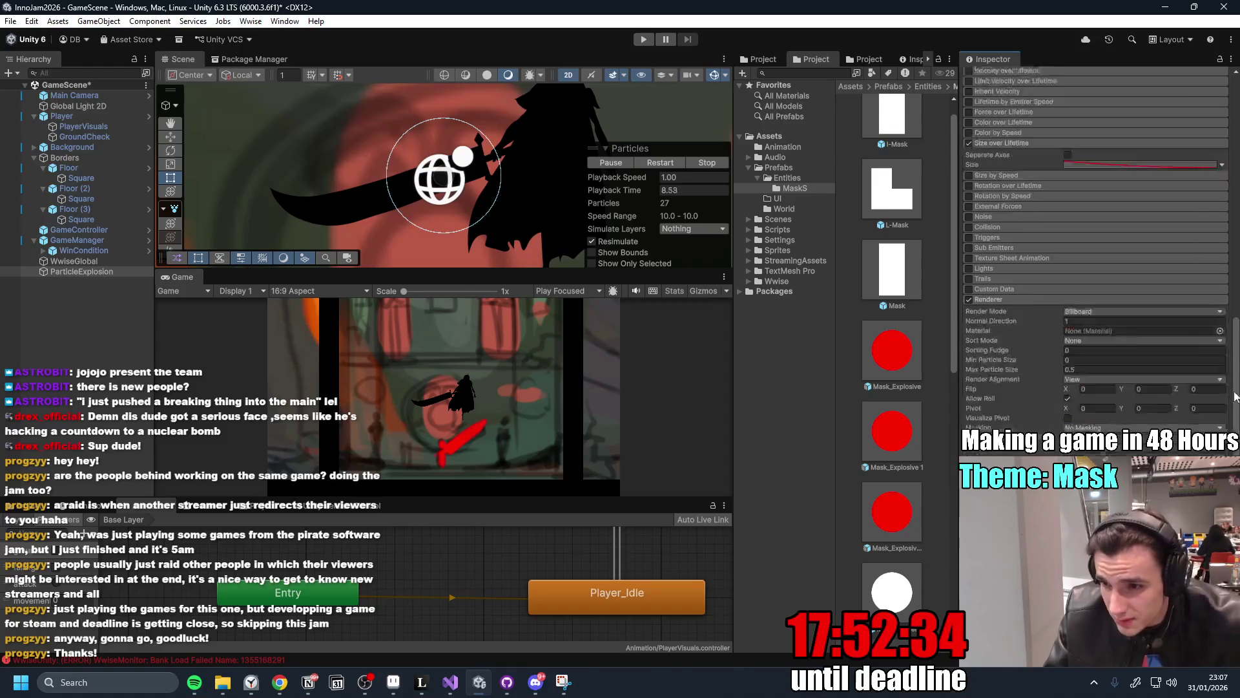
{"action": "left_click", "coordinate": [1202, 264]}
{"action": "key", "text": "Delete"}
{"action": "left_click", "coordinate": [1220, 264]}
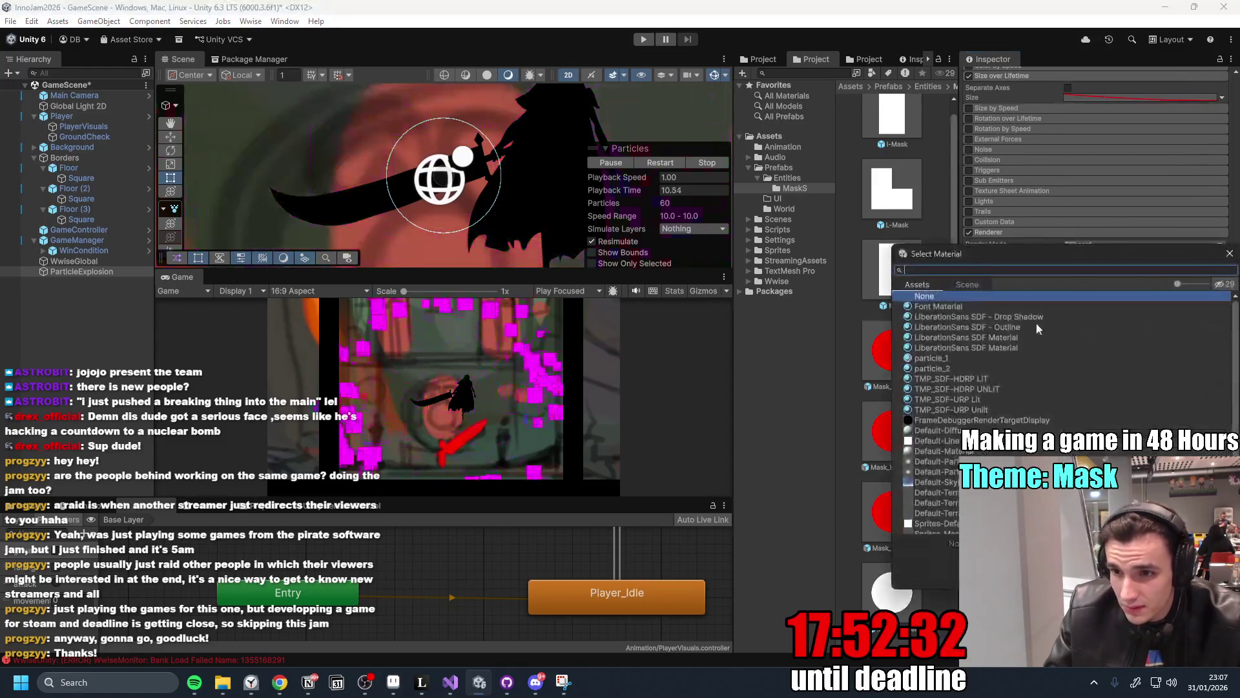
{"action": "left_click", "coordinate": [937, 441]}
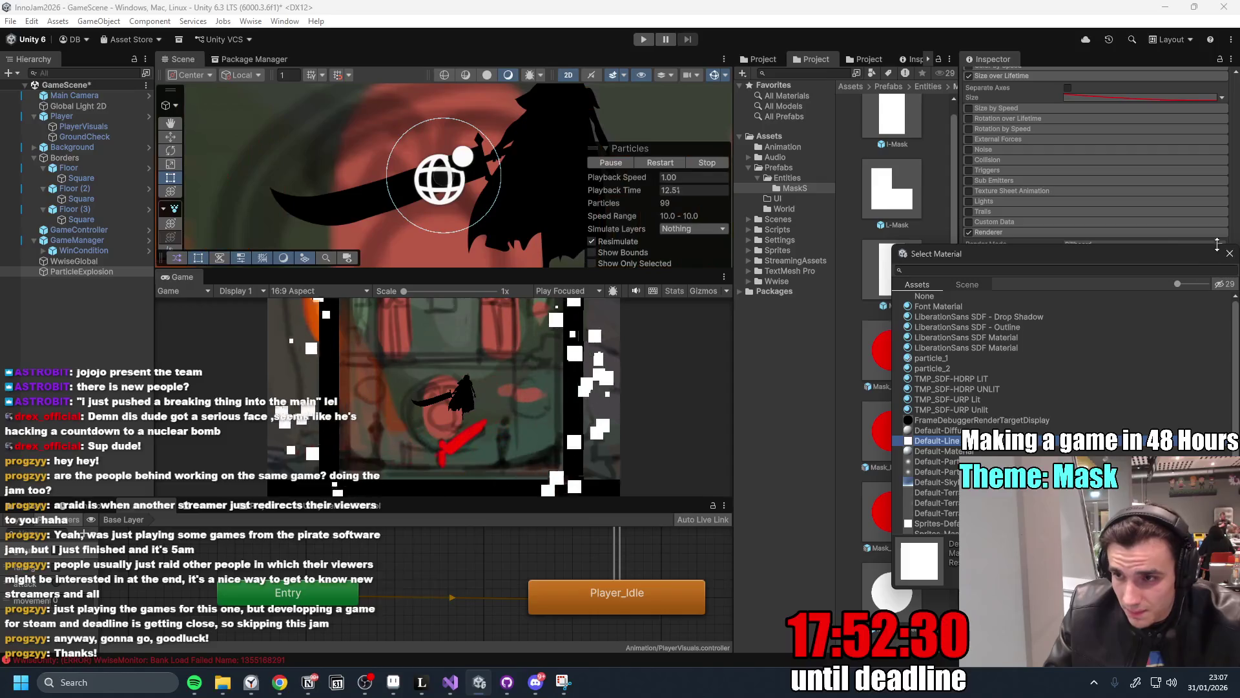
{"action": "left_click", "coordinate": [937, 472]}
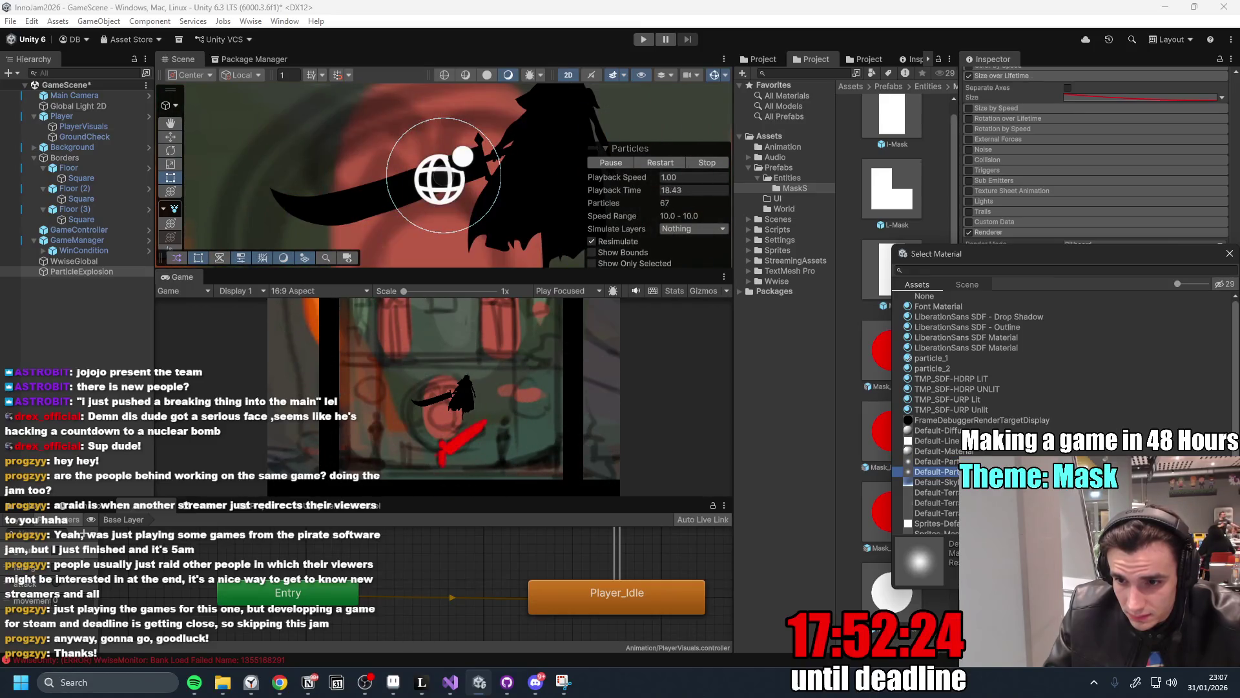
{"action": "key", "text": "Return"}
{"action": "left_click_drag", "start_coordinate": [1234, 381], "coordinate": [1233, 213]}
{"action": "scroll", "coordinate": [1044, 243], "scroll_direction": "up", "scroll_amount": 1}
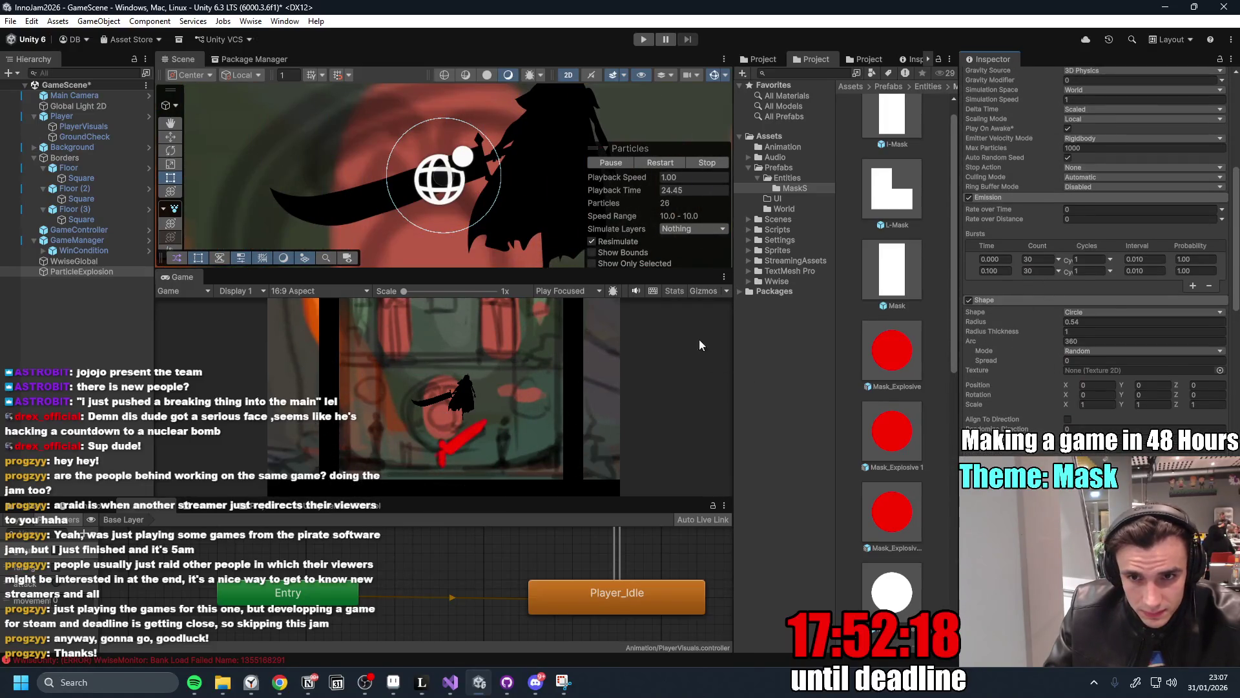
Enable Color over Lifetime and apply a white-cyan-green-yellow gradient preset.
{"action": "left_click_drag", "start_coordinate": [1237, 294], "coordinate": [1237, 239]}
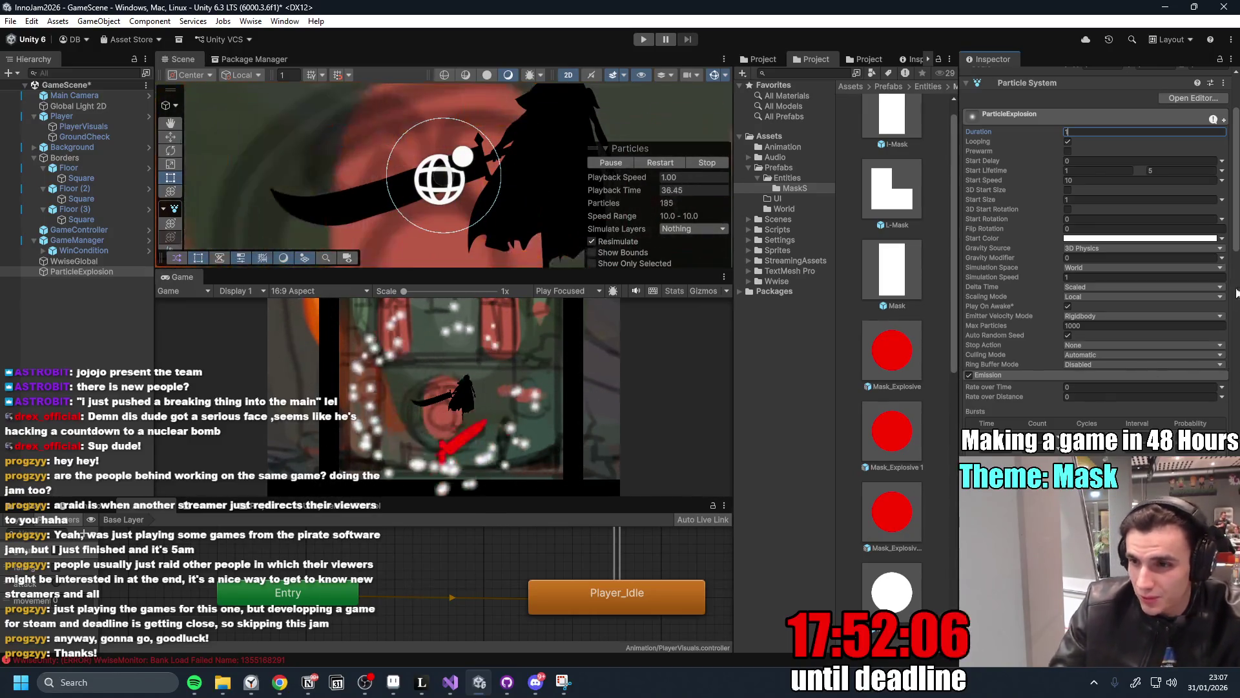
{"action": "scroll", "coordinate": [1006, 332], "scroll_direction": "down", "scroll_amount": 10}
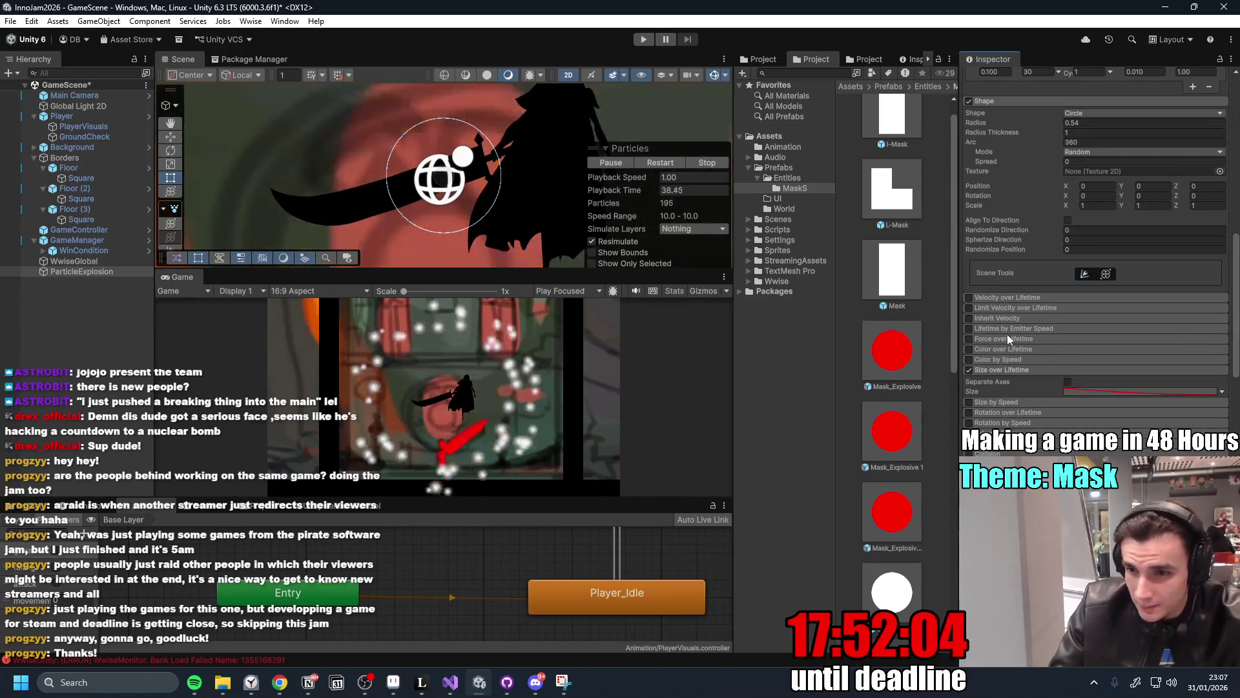
{"action": "left_click", "coordinate": [969, 349]}
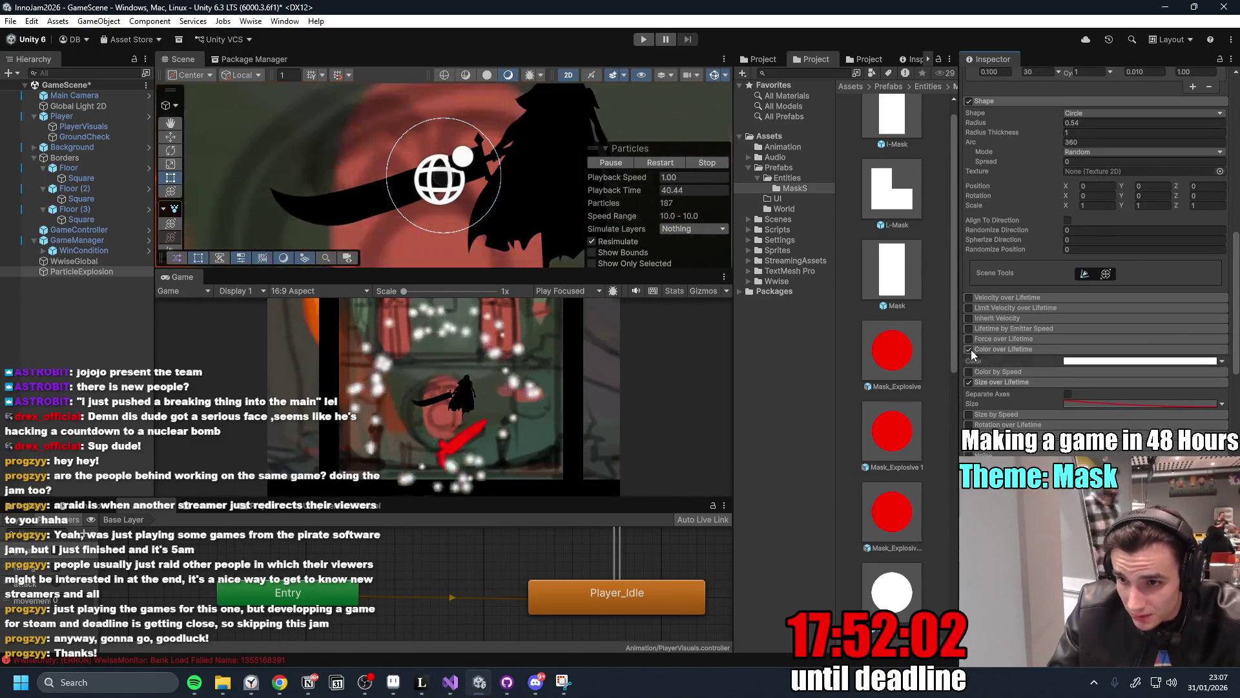
{"action": "left_click", "coordinate": [1009, 349]}
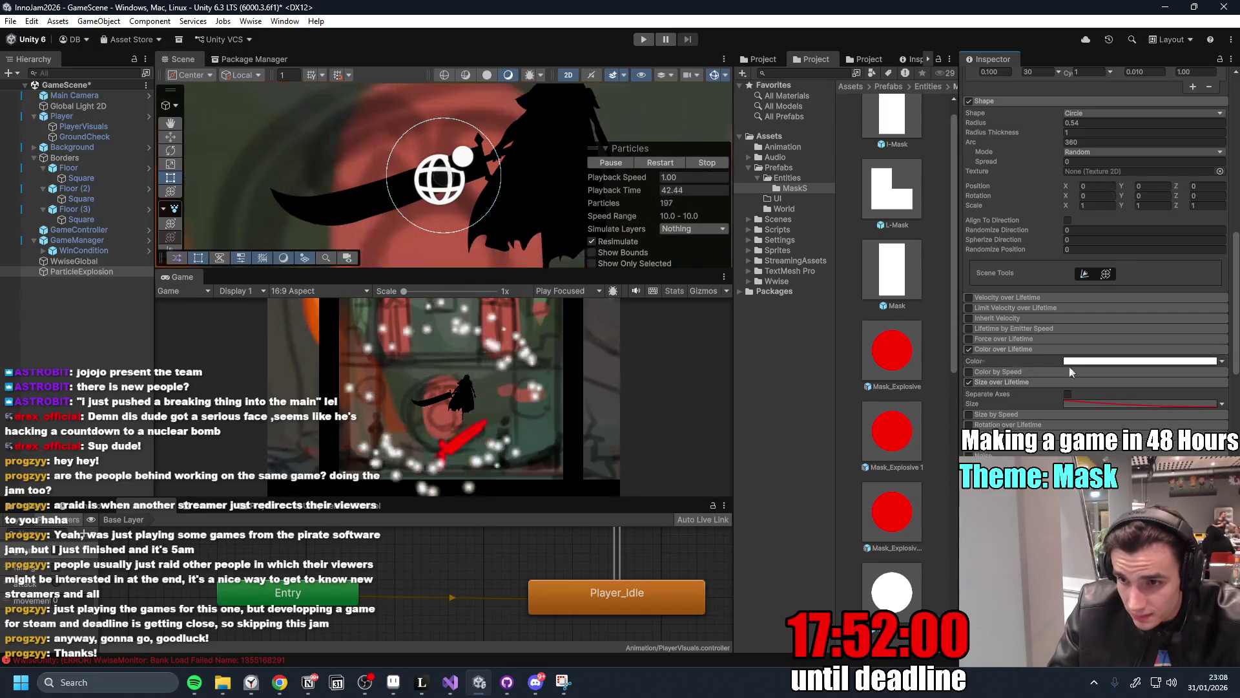
{"action": "left_click", "coordinate": [1148, 361]}
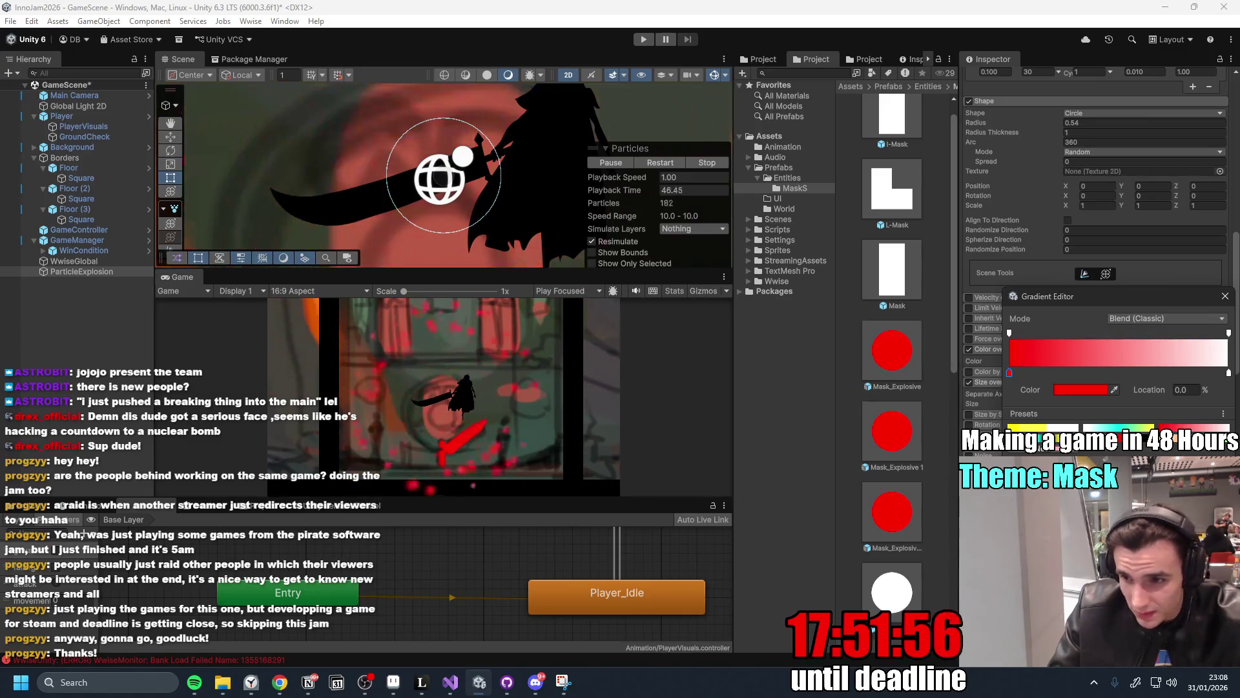
{"action": "left_click", "coordinate": [1118, 428]}
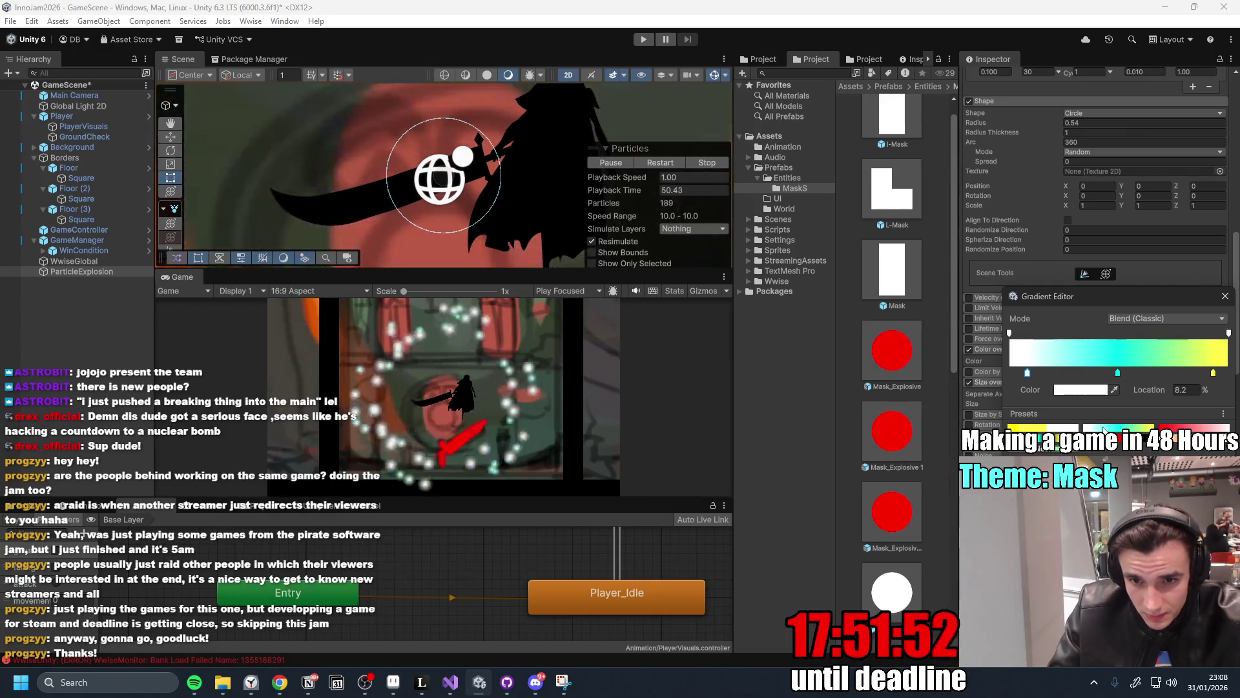
Move the cyan gradient key to 22.1% and recolour it yellow.
{"action": "left_click_drag", "start_coordinate": [1029, 375], "coordinate": [1059, 381]}
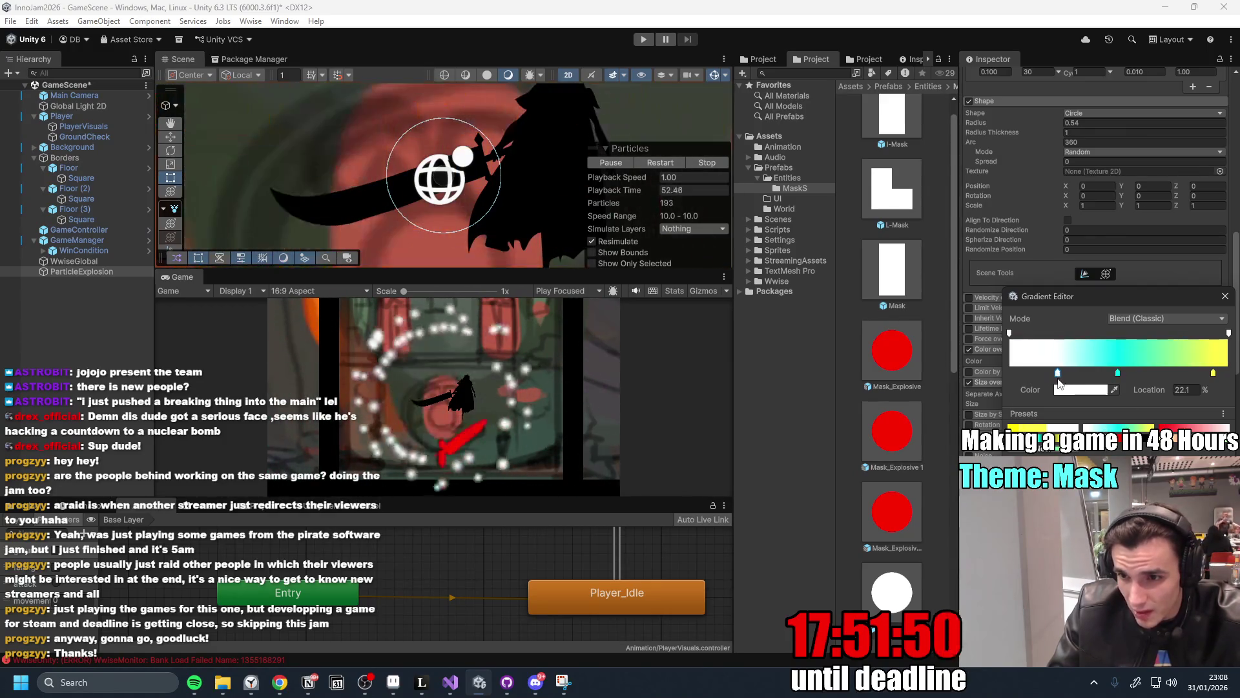
{"action": "left_click", "coordinate": [1116, 373]}
{"action": "left_click", "coordinate": [1084, 390]}
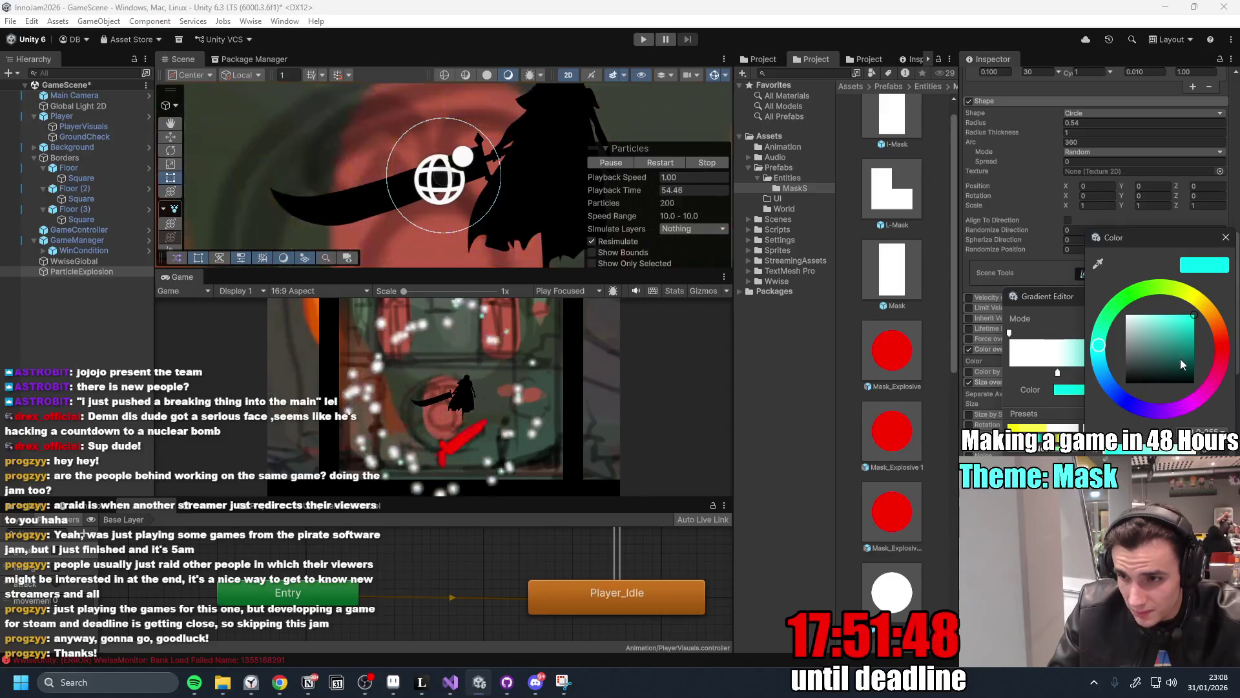
{"action": "left_click_drag", "start_coordinate": [1222, 335], "coordinate": [1208, 303]}
{"action": "left_click", "coordinate": [1213, 377]}
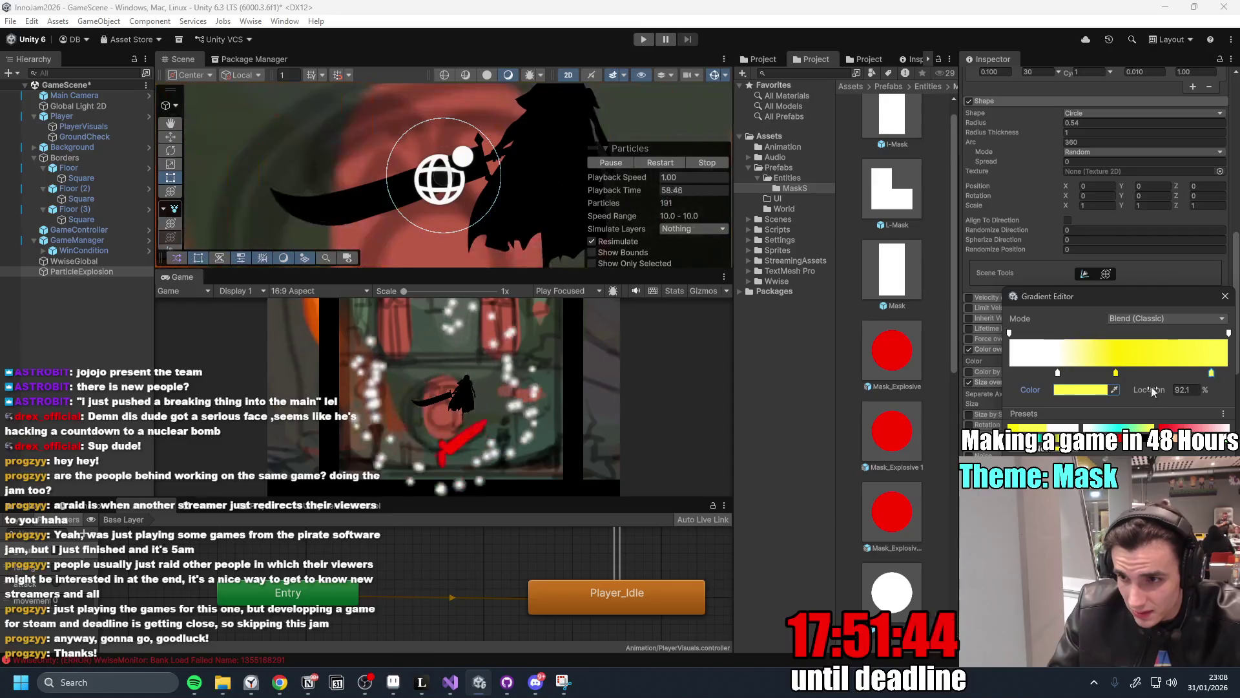
Set the gradient's end key to red and close the Gradient Editor.
{"action": "left_click", "coordinate": [1085, 390]}
{"action": "left_click", "coordinate": [1219, 363]}
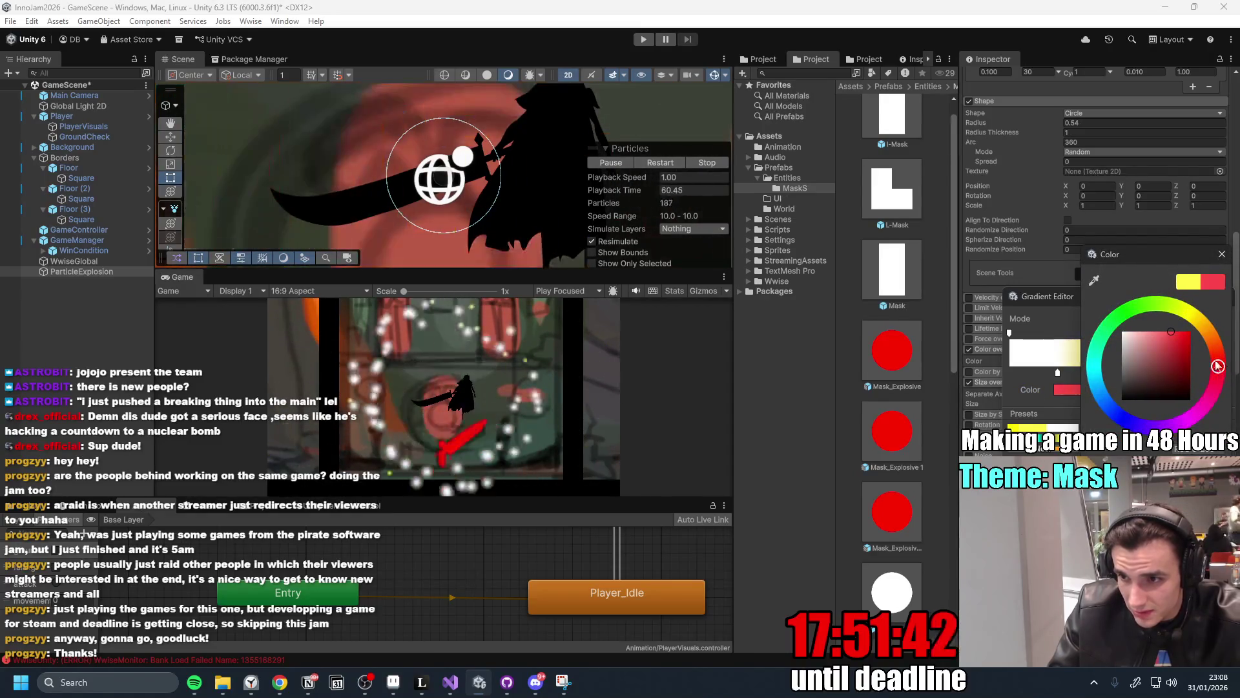
{"action": "left_click", "coordinate": [1222, 254]}
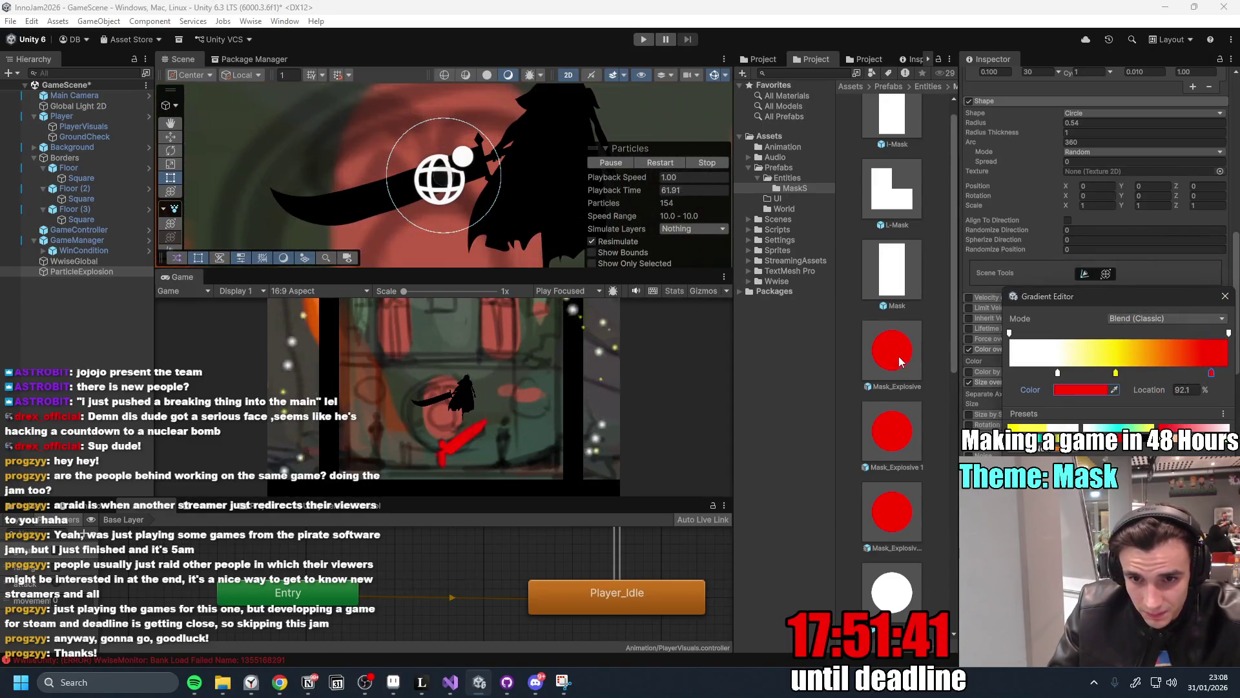
{"action": "left_click", "coordinate": [642, 439]}
{"action": "scroll", "coordinate": [1100, 264], "scroll_direction": "up", "scroll_amount": 15}
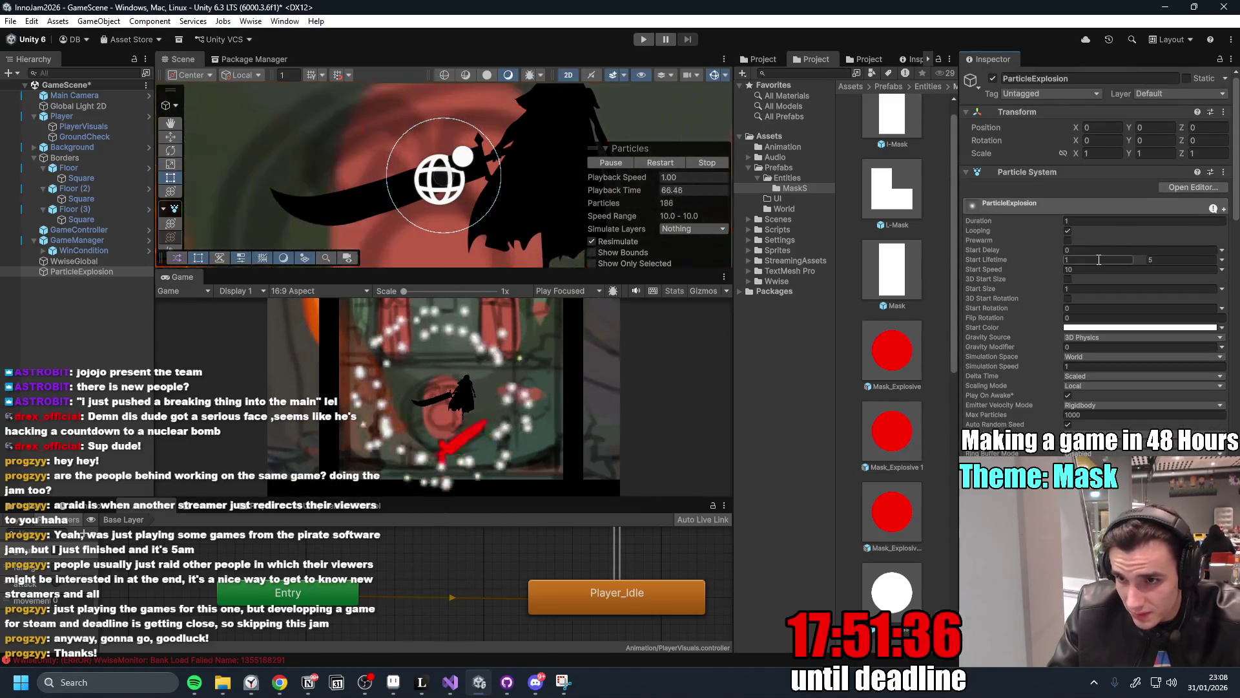
Set Start Lifetime bounds to 0.5 and 0.8 seconds and Start Size to 2.
{"action": "left_click", "coordinate": [1163, 260]}
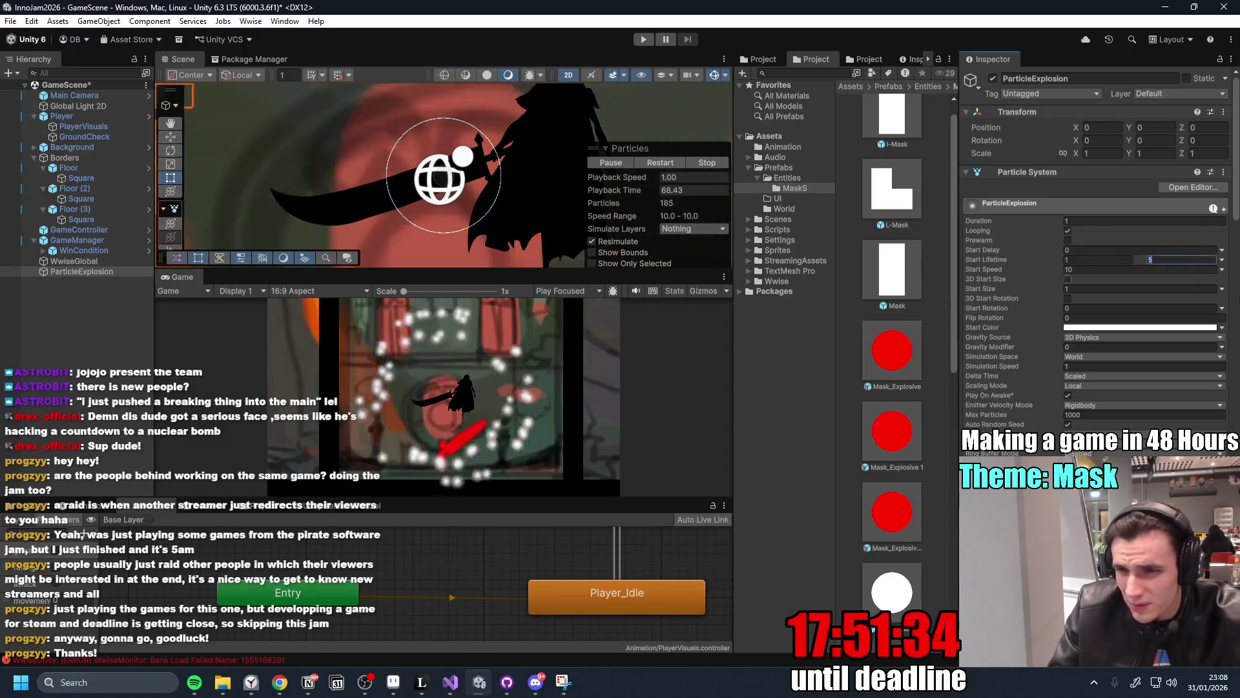
{"action": "type", "text": "0.5"}
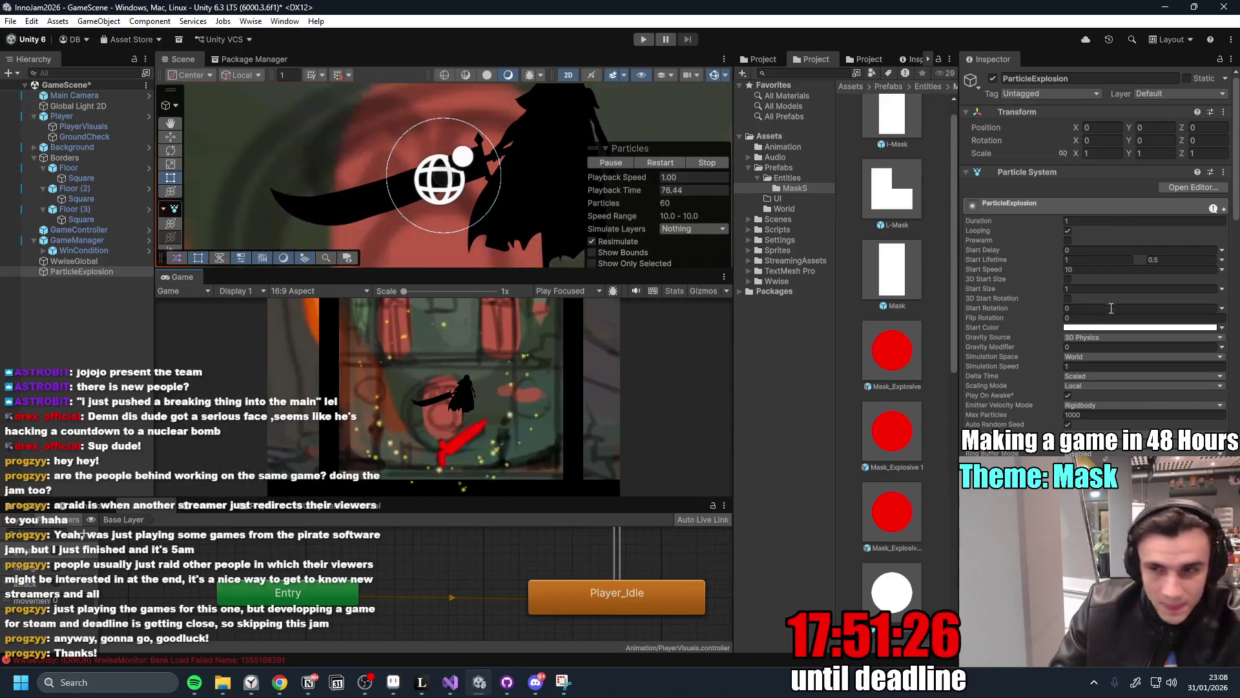
{"action": "left_click", "coordinate": [1101, 260]}
{"action": "type", "text": "0.5"}
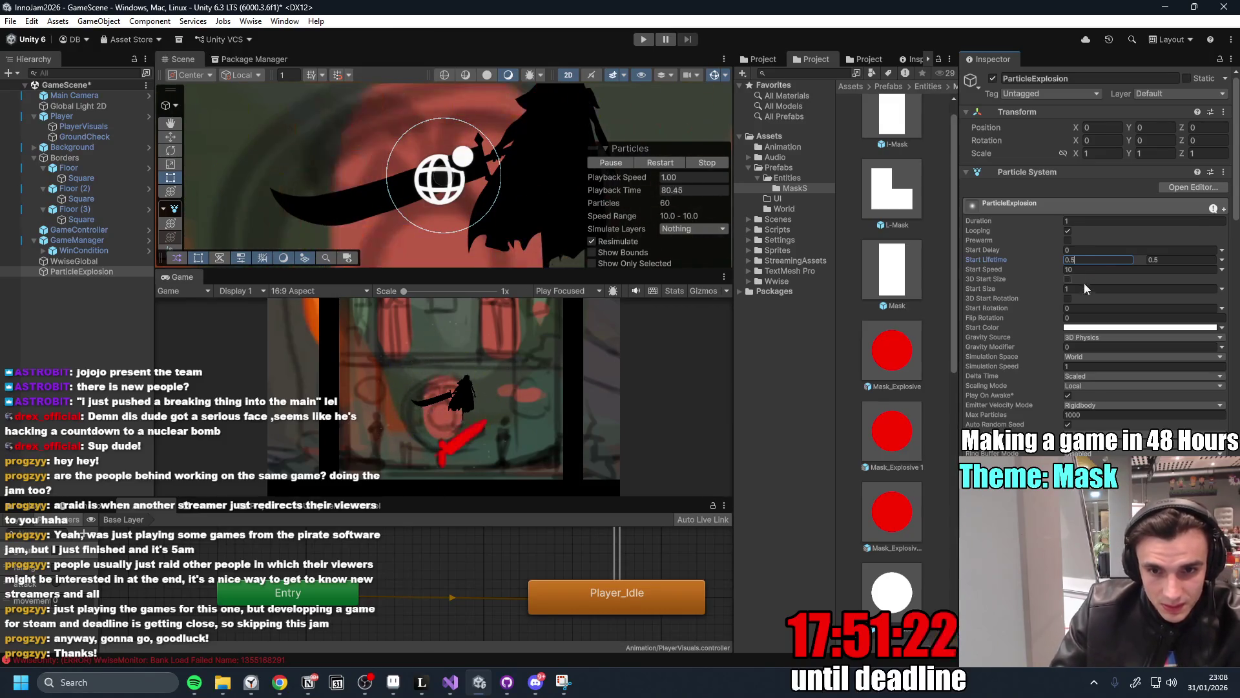
{"action": "left_click", "coordinate": [1178, 260]}
{"action": "type", "text": "0"}
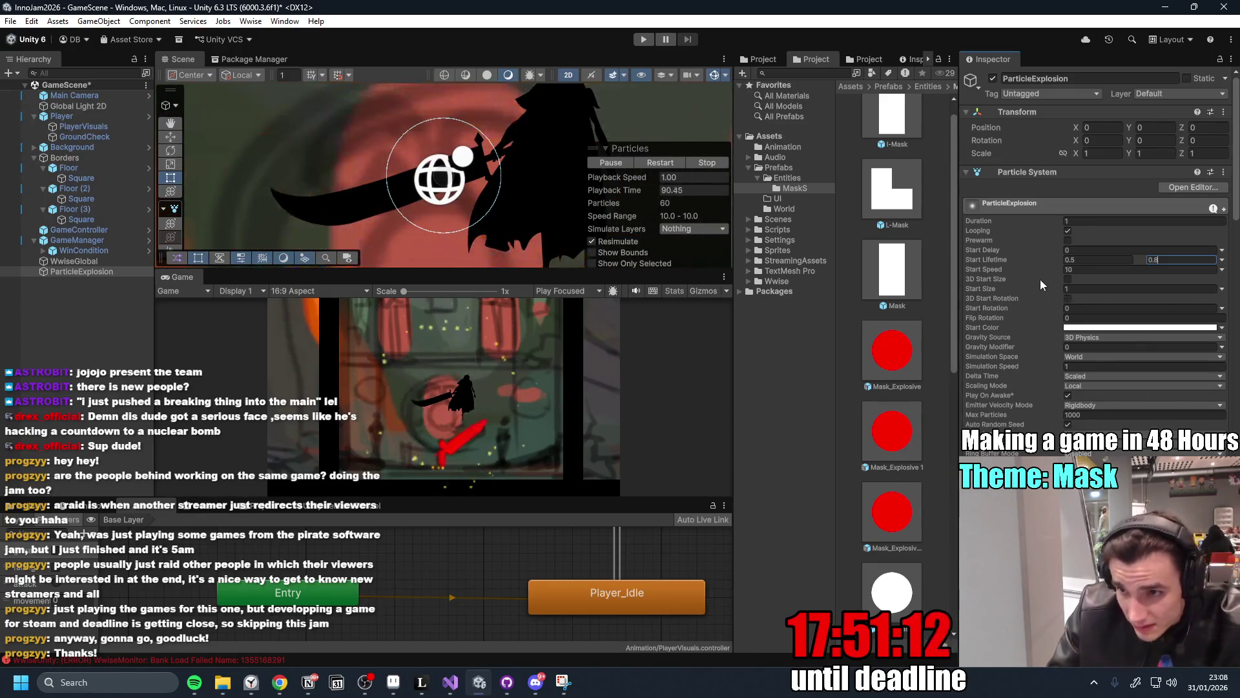
{"action": "mouse_move", "coordinate": [1026, 288]}
{"action": "left_mouse_down"}
{"action": "mouse_move", "coordinate": [1087, 291]}
{"action": "mouse_move", "coordinate": [1074, 292]}
{"action": "left_mouse_up"}
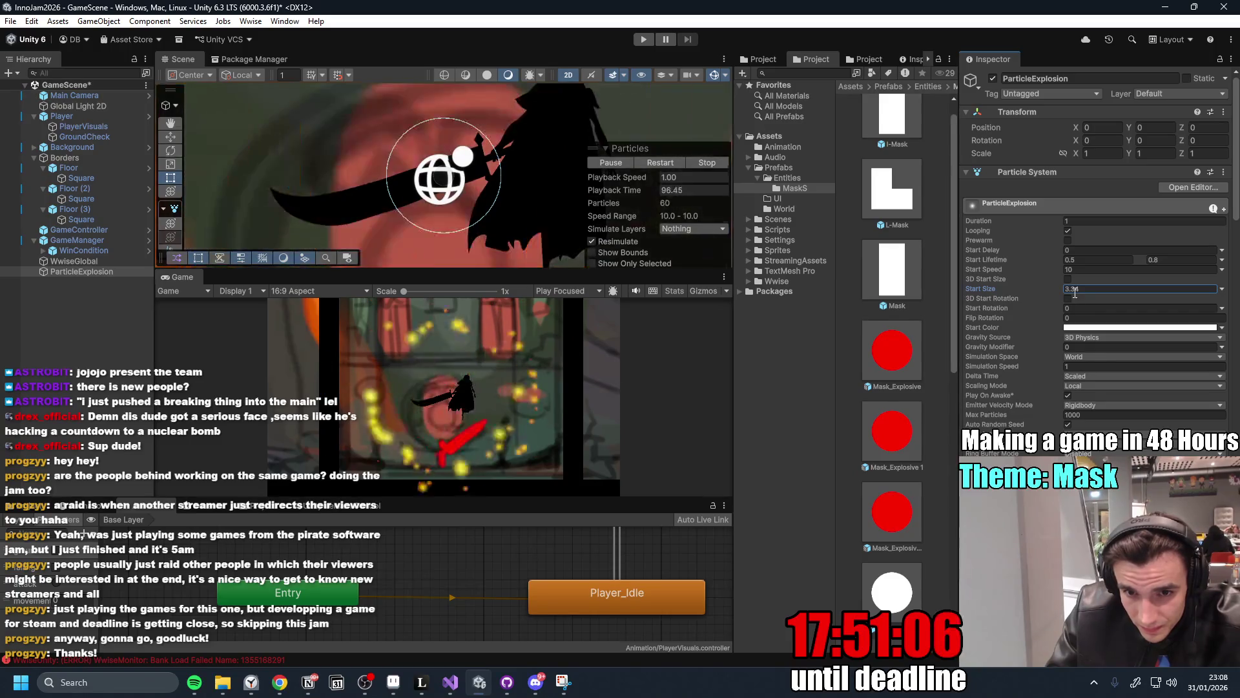
{"action": "type", "text": "2"}
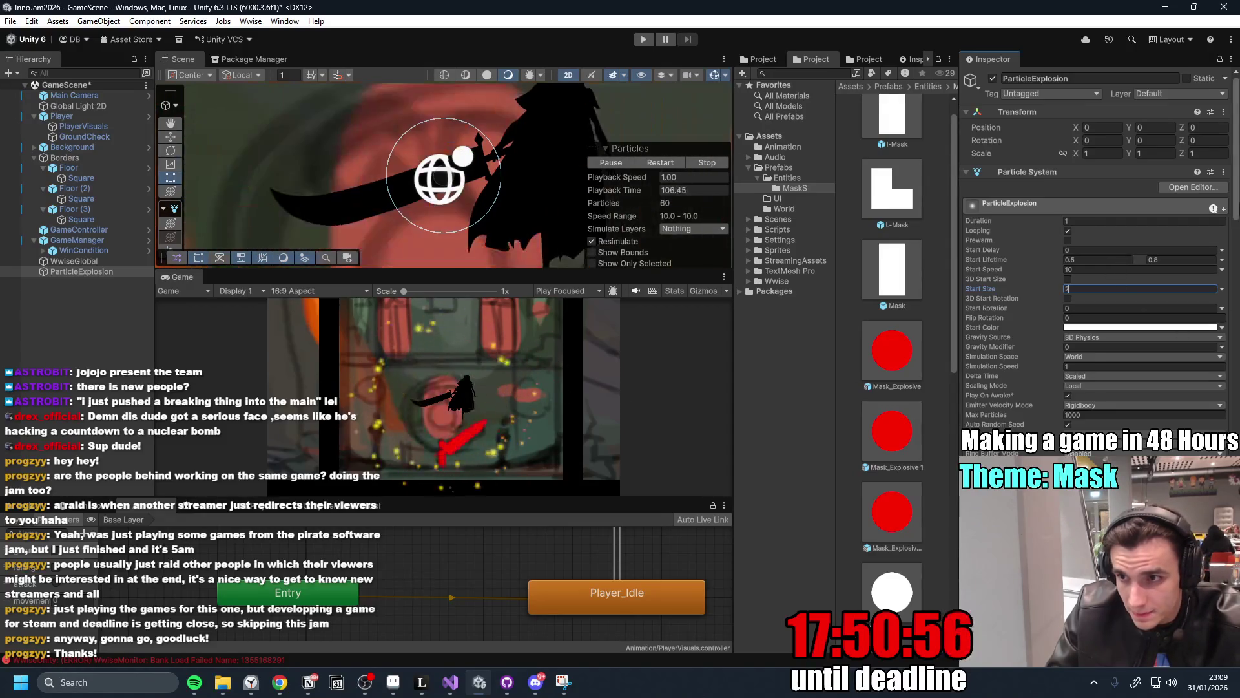
Set the ParticleExplosion Shape radius to 0.44 and restart the burst to preview the tighter spread.
{"action": "scroll", "coordinate": [1163, 290], "scroll_direction": "down", "scroll_amount": 5}
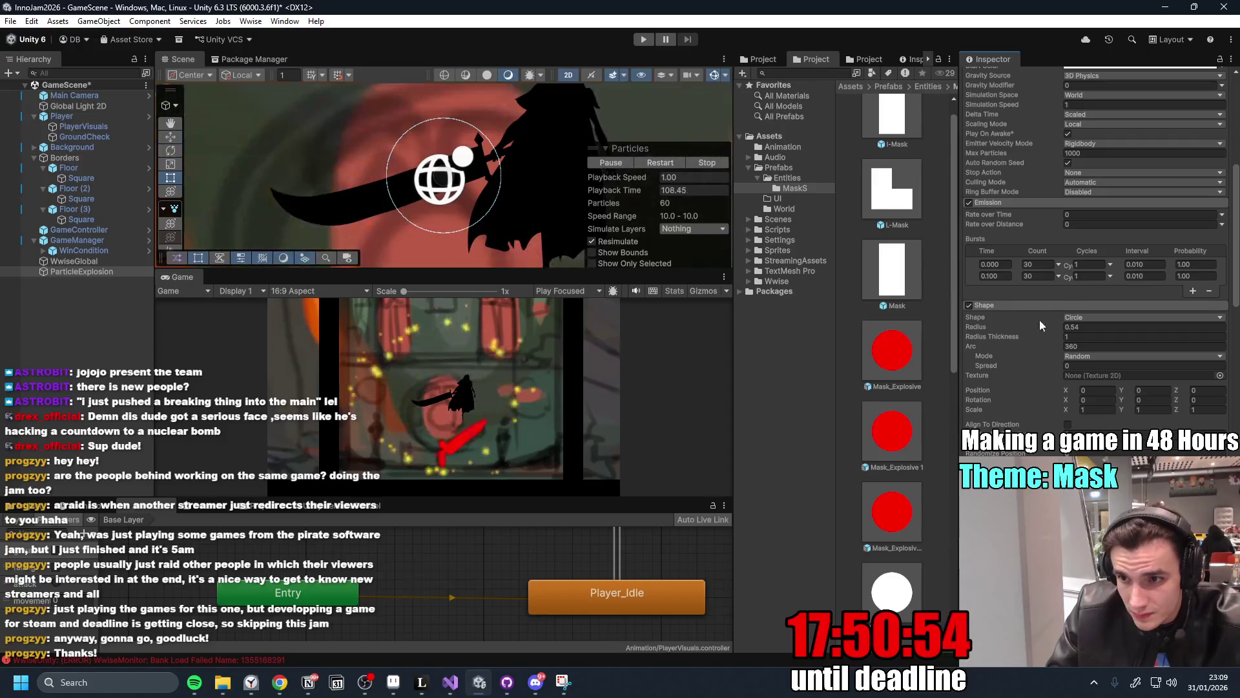
{"action": "left_click", "coordinate": [1016, 329]}
{"action": "left_click_drag", "start_coordinate": [1010, 327], "coordinate": [1011, 337]}
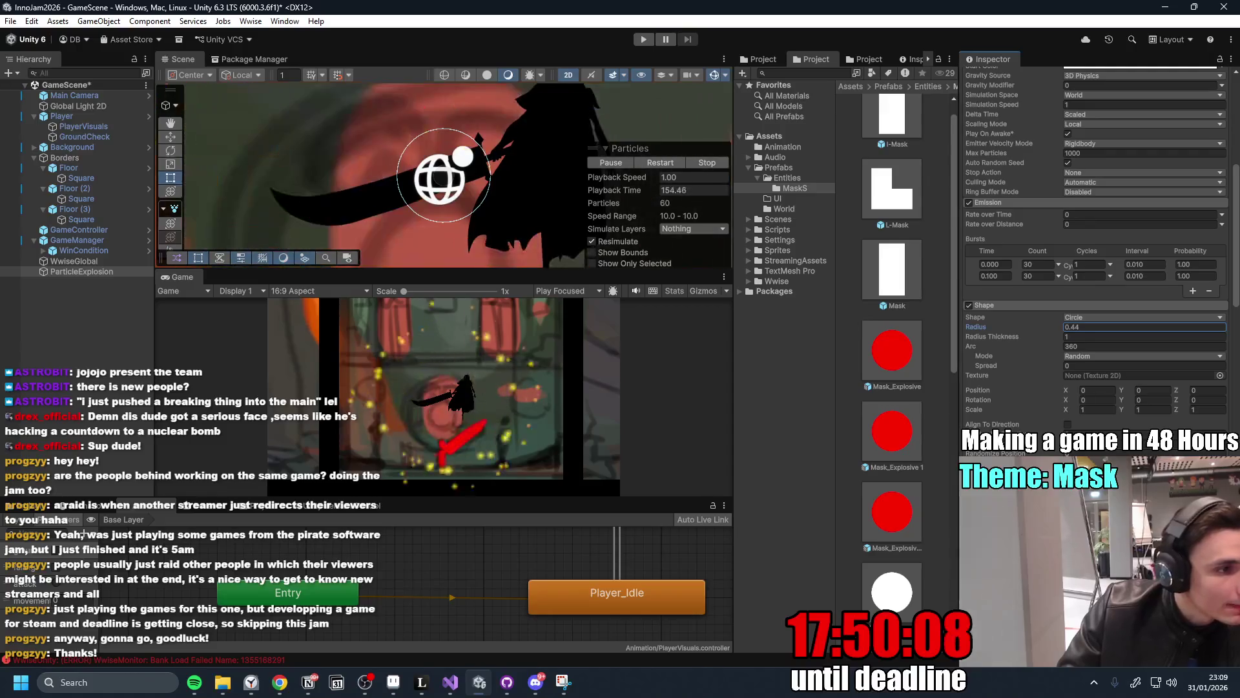
{"action": "key", "text": "alt+Tab"}
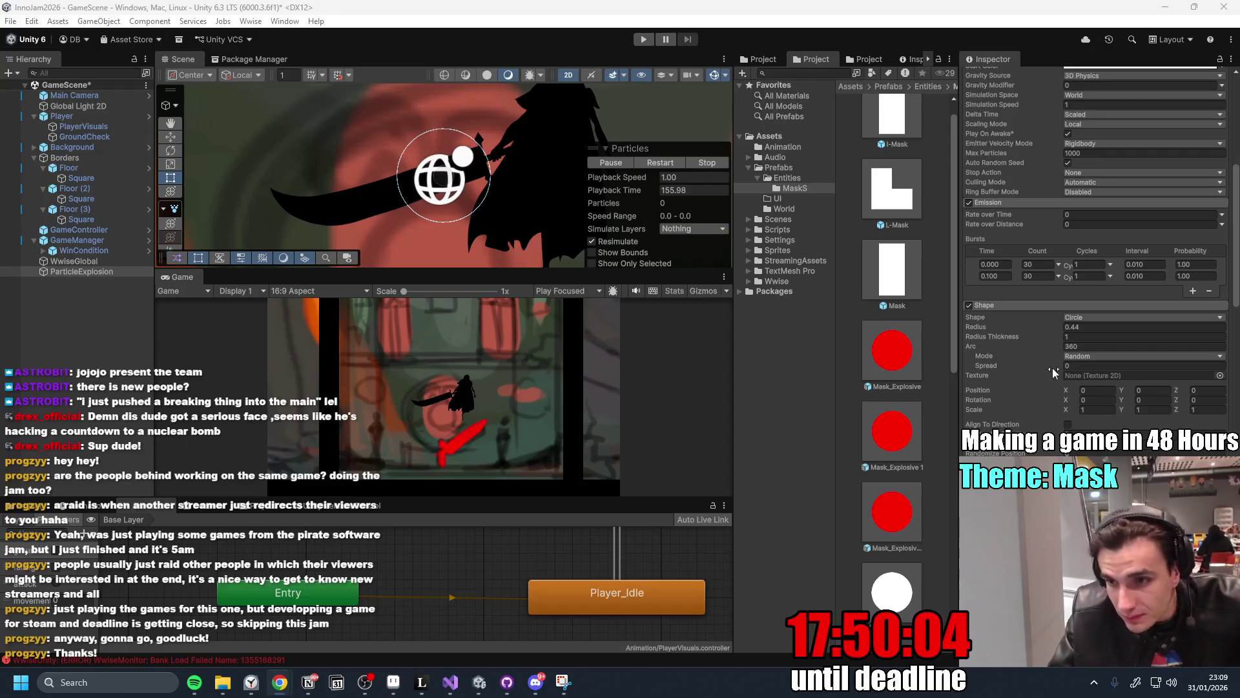
{"action": "left_click", "coordinate": [666, 164]}
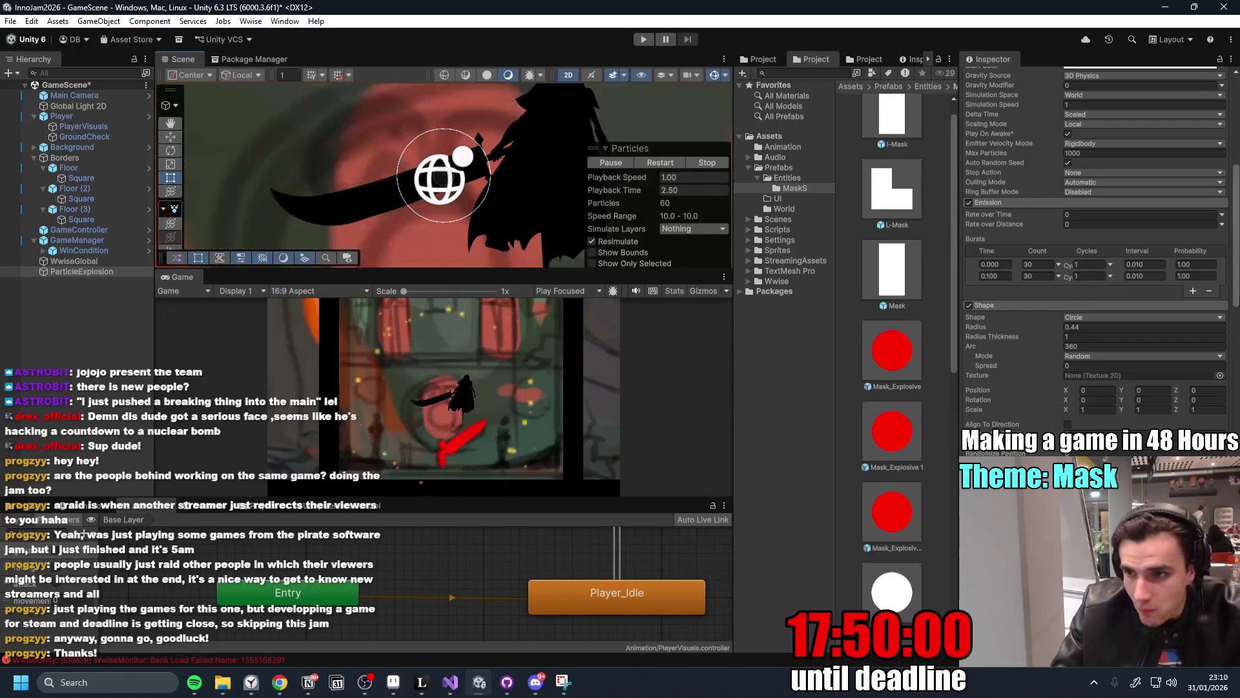
{"action": "scroll", "coordinate": [1095, 245], "scroll_direction": "up", "scroll_amount": 5}
{"action": "scroll", "coordinate": [1093, 246], "scroll_direction": "up", "scroll_amount": 3}
Set Start Lifetime to range from 0.2 to 0.5 seconds and frame ParticleExplosion in the Scene view.
{"action": "left_click", "coordinate": [1093, 243]}
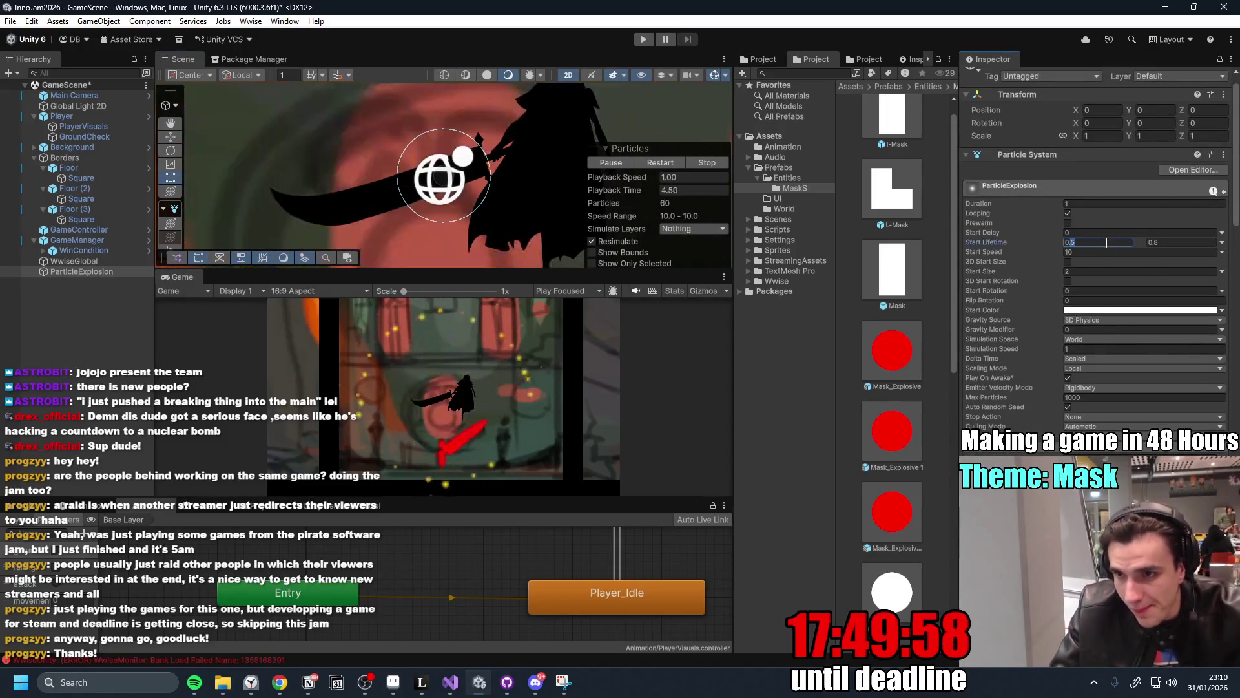
{"action": "type", "text": "0.2"}
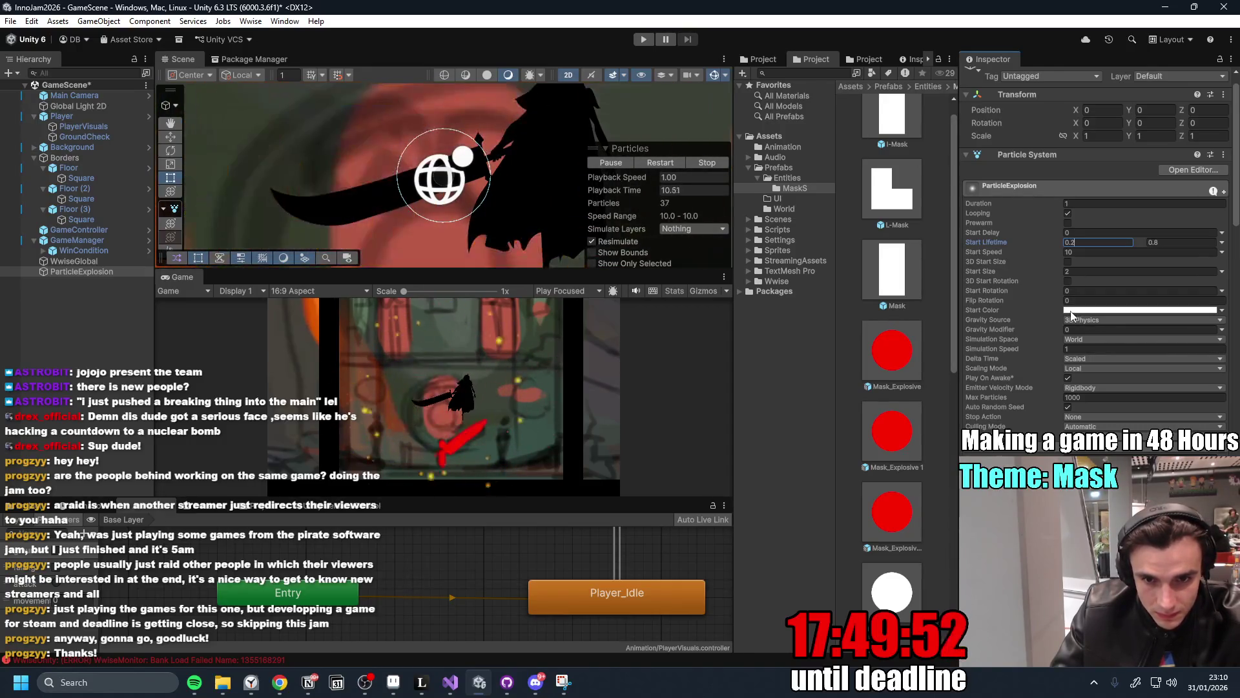
{"action": "left_click", "coordinate": [1186, 243]}
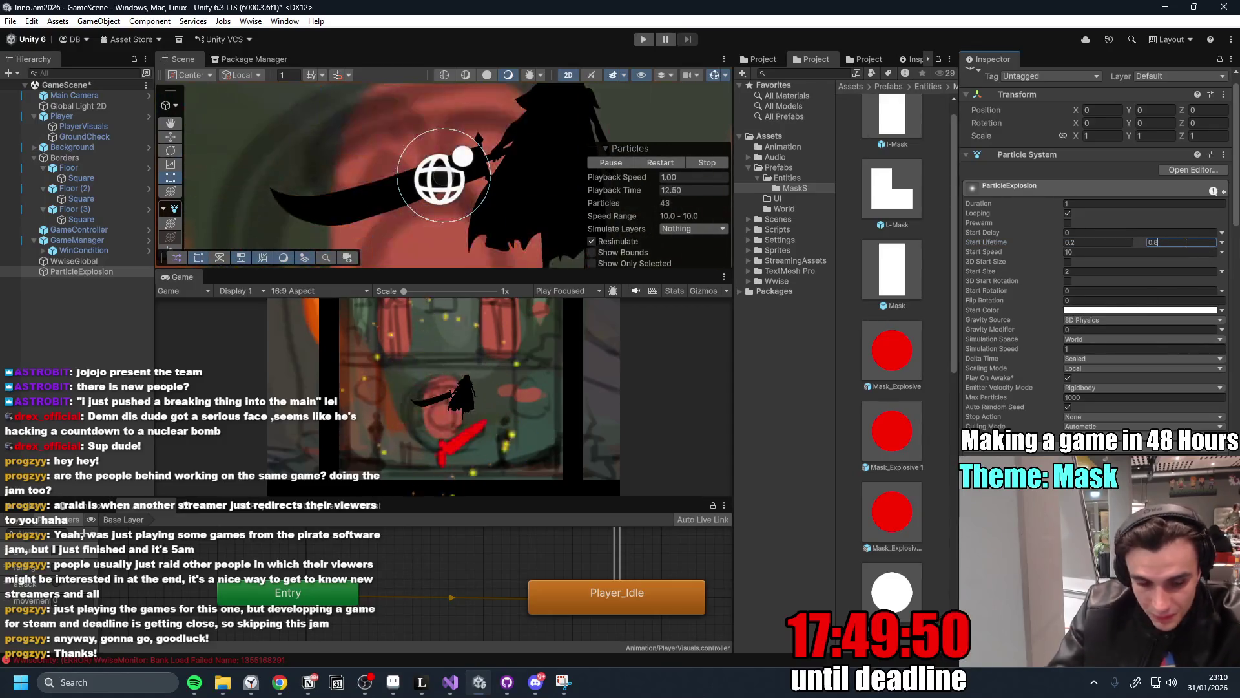
{"action": "type", "text": "0.5"}
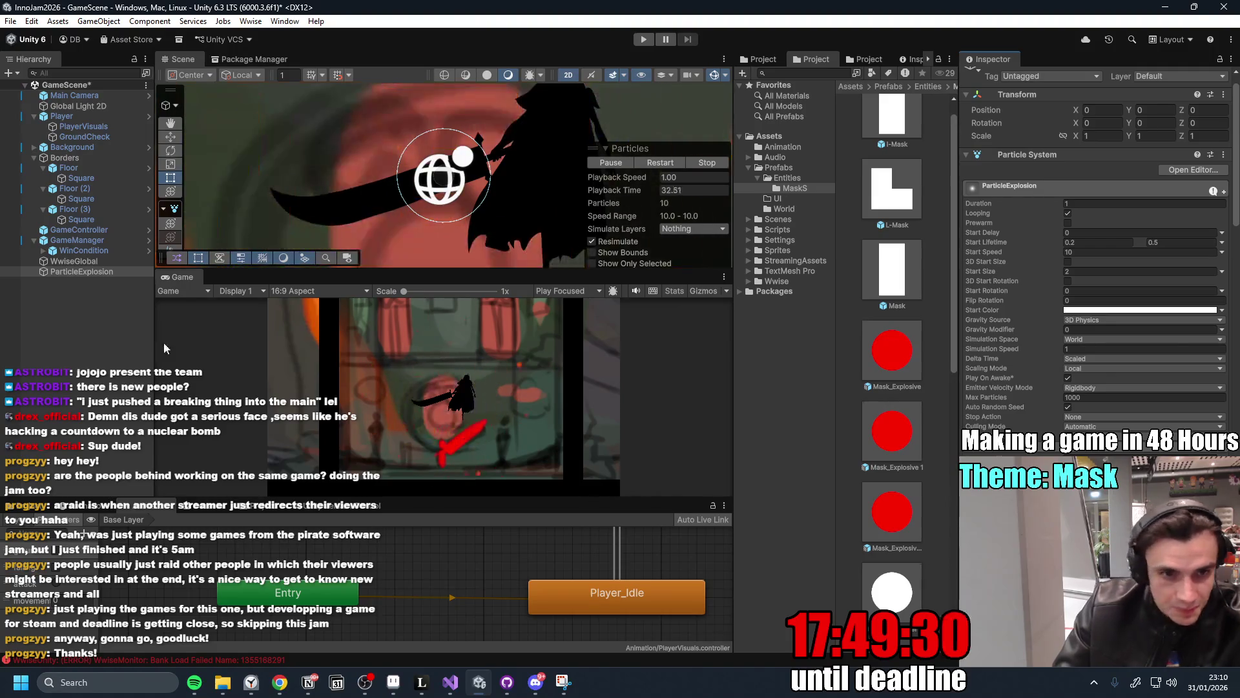
{"action": "double_click", "coordinate": [100, 272]}
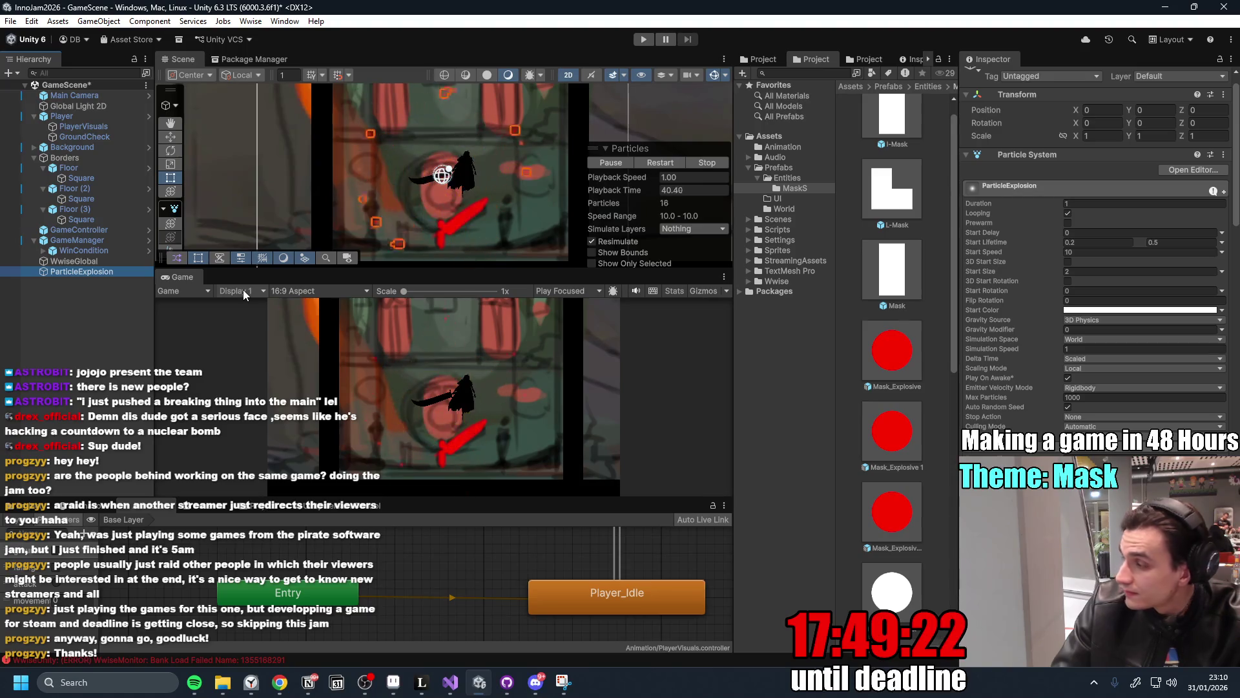
Reselect ParticleExplosion in the Hierarchy and frame it in the Scene view.
{"action": "left_click", "coordinate": [88, 280]}
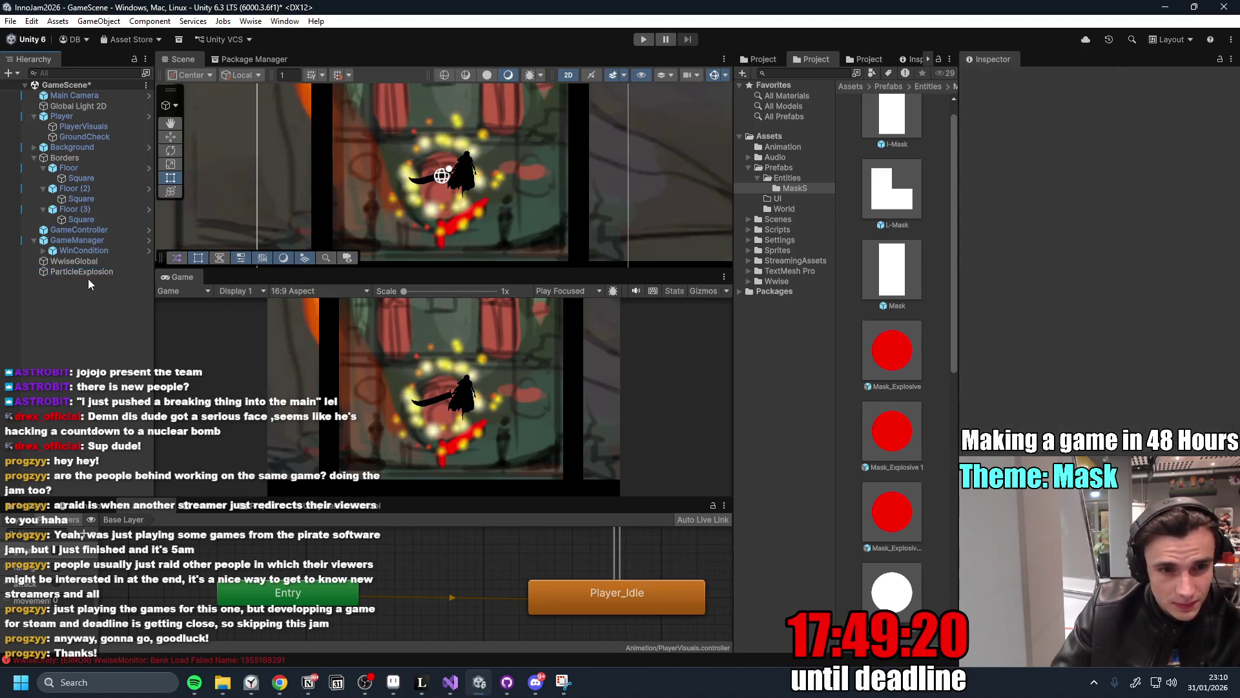
{"action": "double_click", "coordinate": [91, 272]}
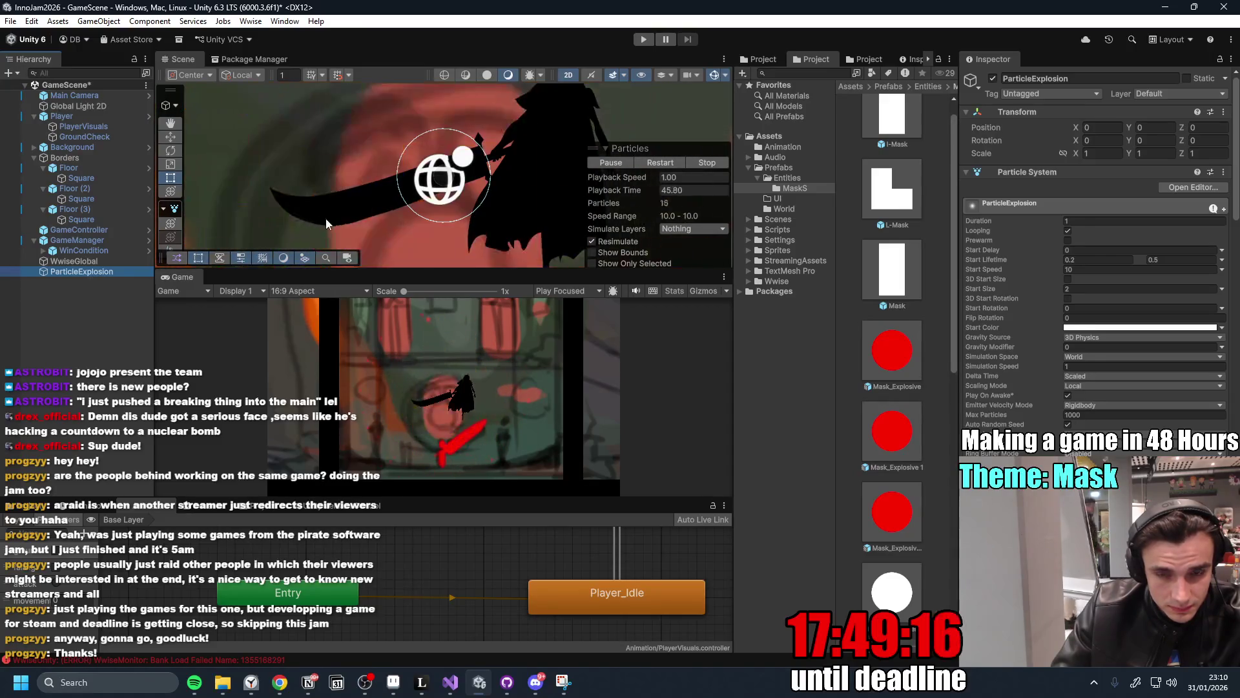
{"action": "scroll", "coordinate": [362, 181], "scroll_direction": "down", "scroll_amount": 1}
{"action": "scroll", "coordinate": [371, 184], "scroll_direction": "down", "scroll_amount": 5}
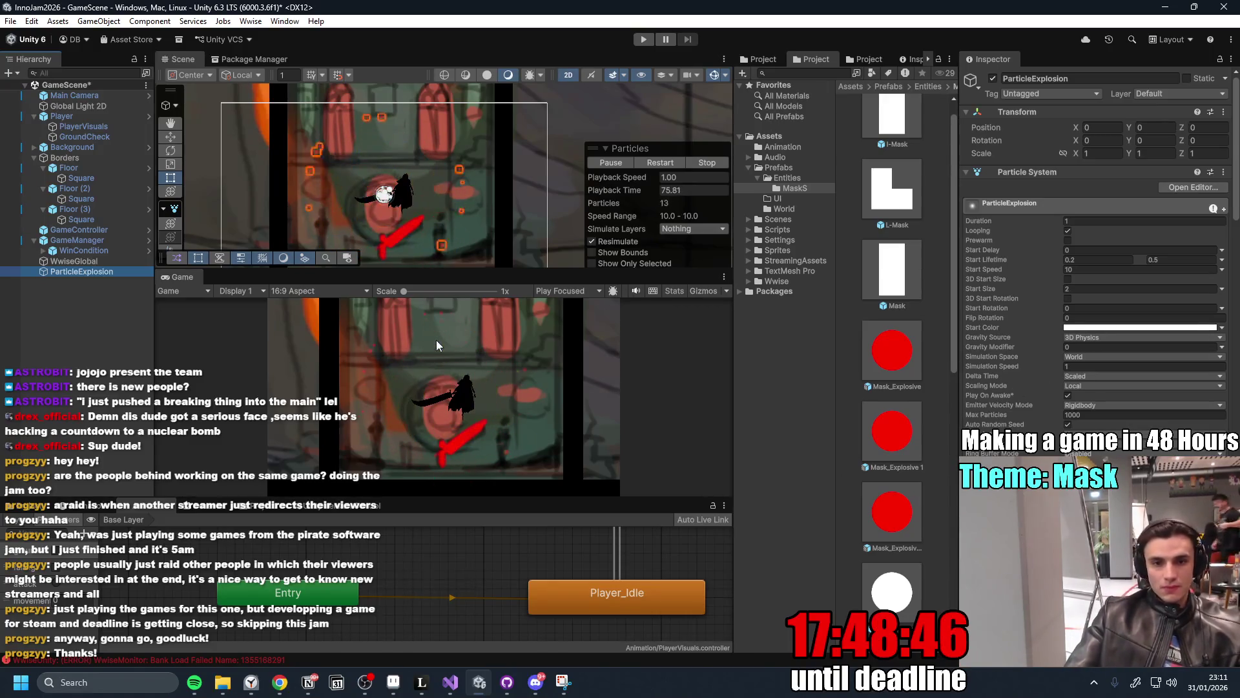
{"action": "double_click", "coordinate": [107, 272]}
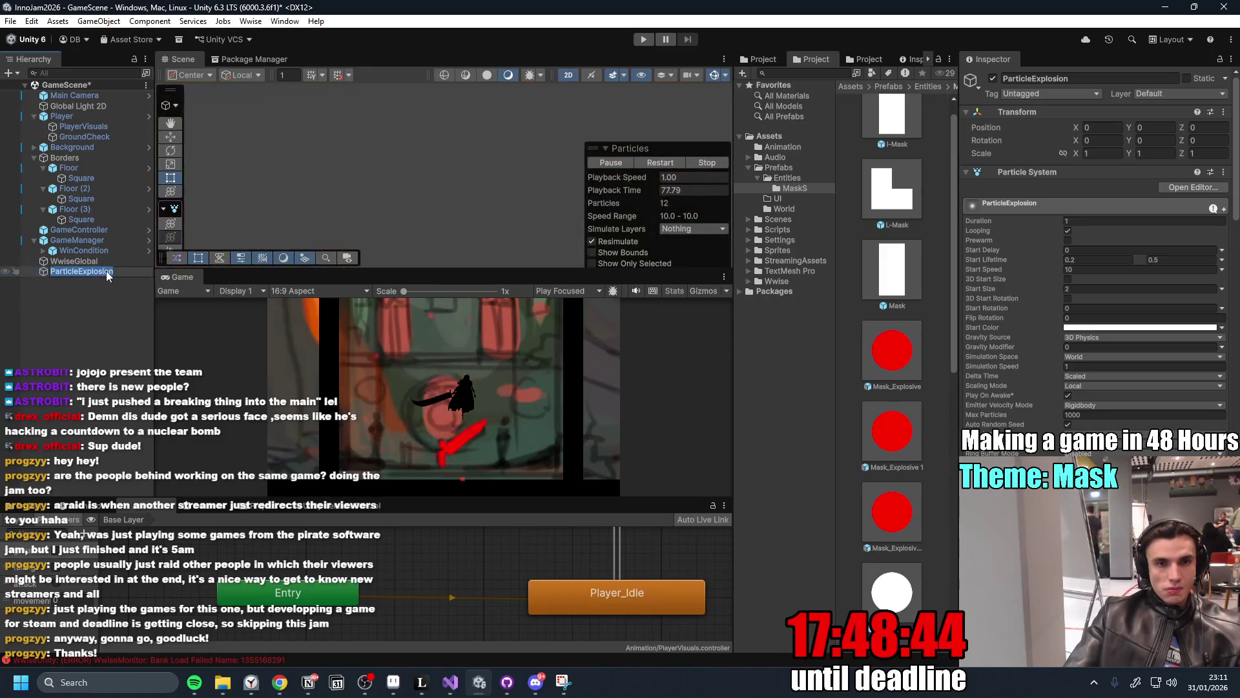
{"action": "left_click", "coordinate": [100, 270]}
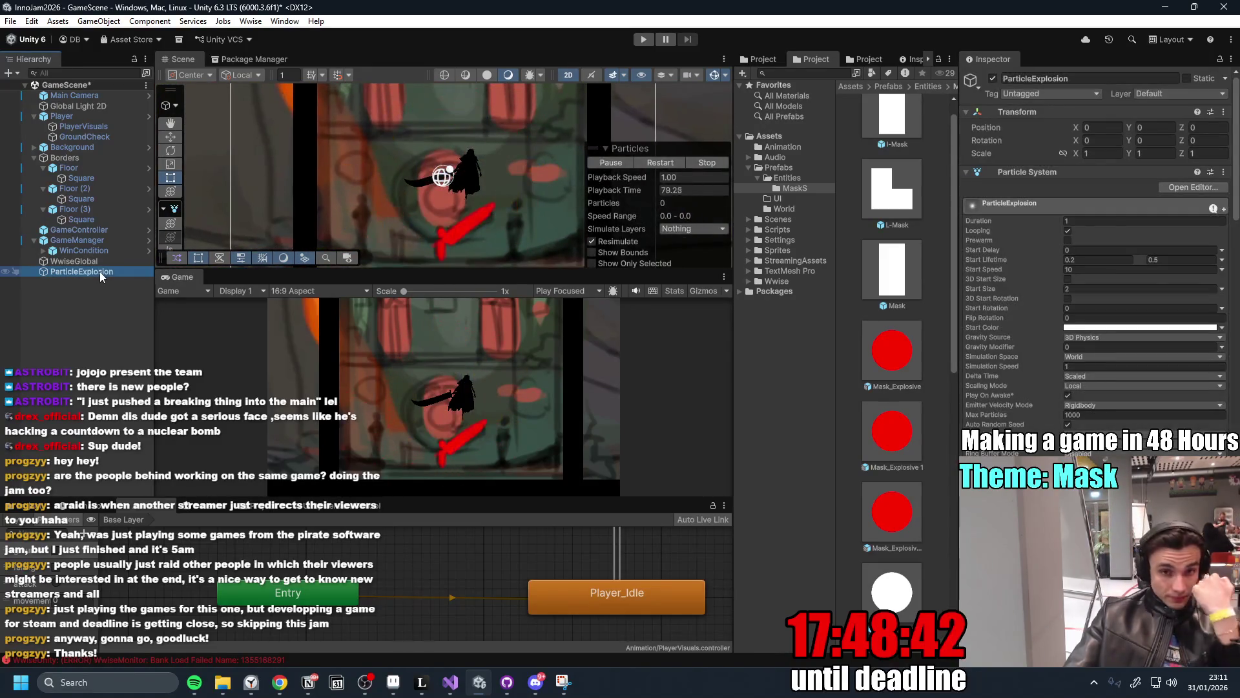
Fold the Particle System and Transform sections, then open the Mask_Explosive prefab.
{"action": "left_click", "coordinate": [969, 179]}
{"action": "left_click", "coordinate": [969, 173]}
{"action": "left_click", "coordinate": [966, 113]}
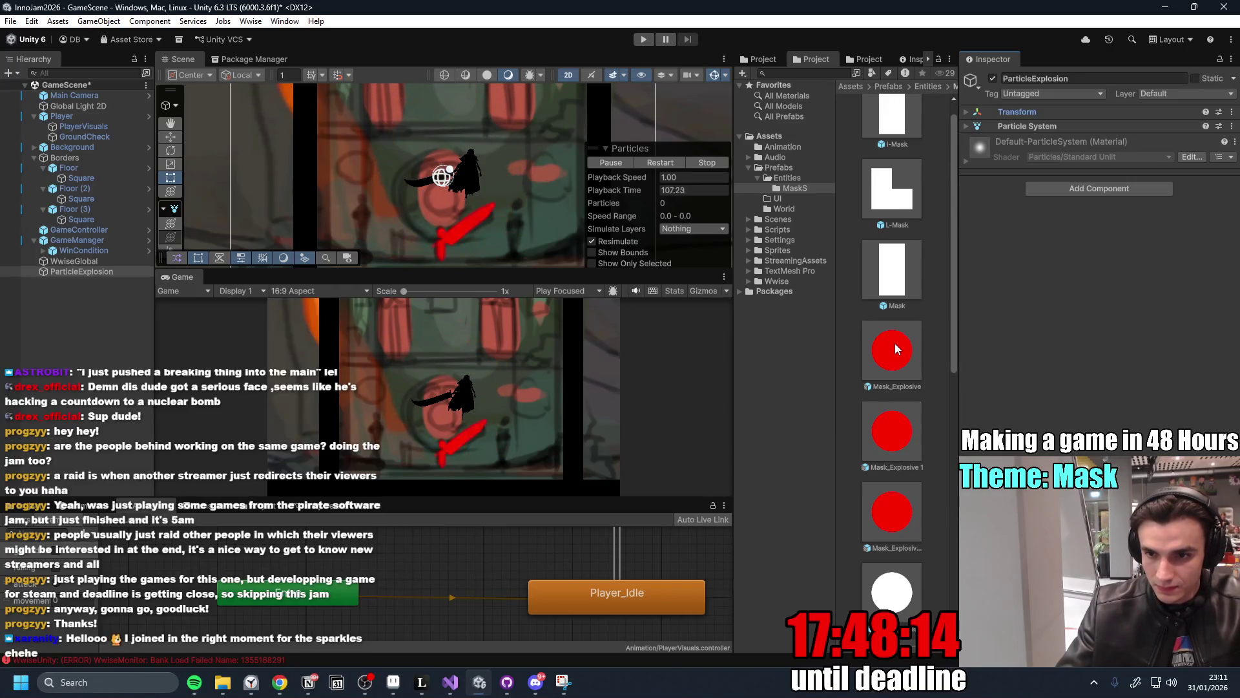
{"action": "double_click", "coordinate": [894, 343]}
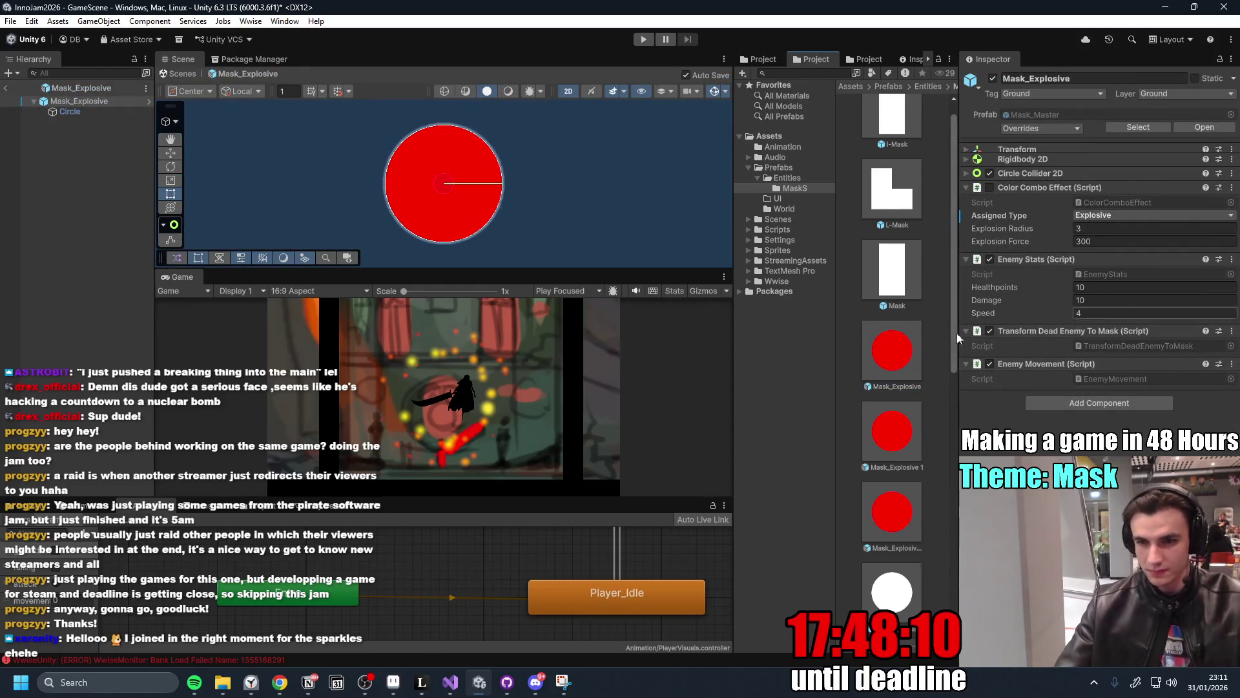
{"action": "scroll", "coordinate": [898, 434], "scroll_direction": "down", "scroll_amount": 3}
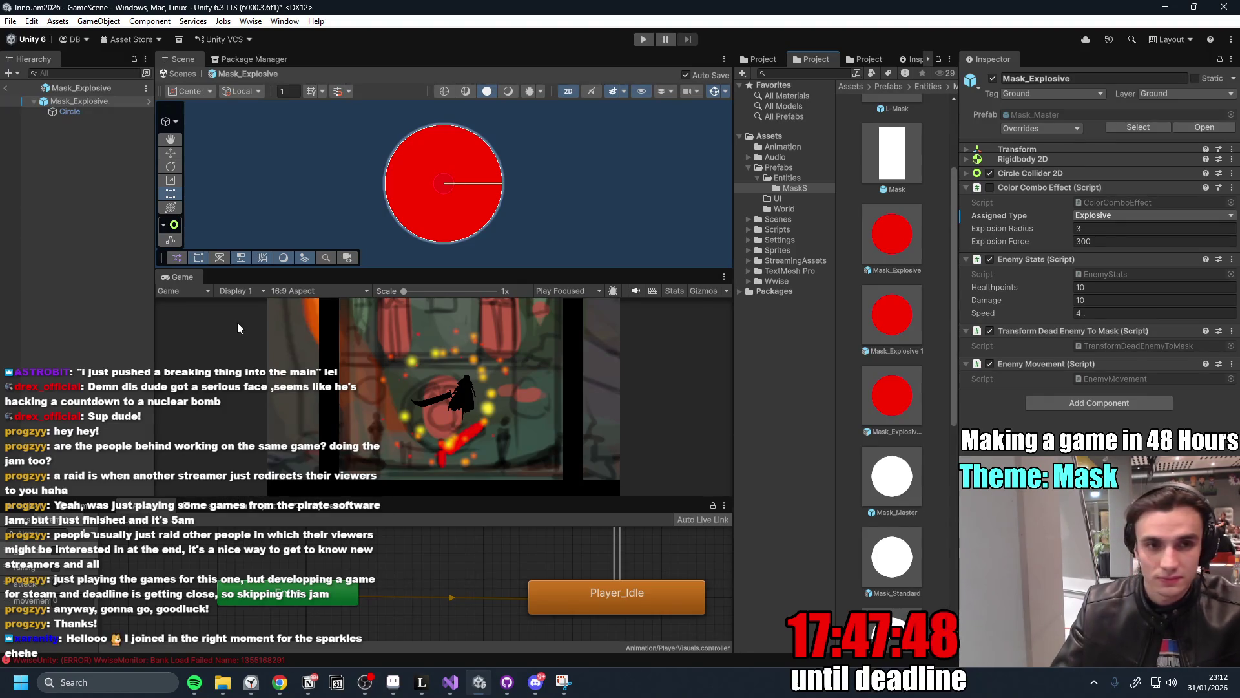
{"action": "left_click", "coordinate": [5, 88]}
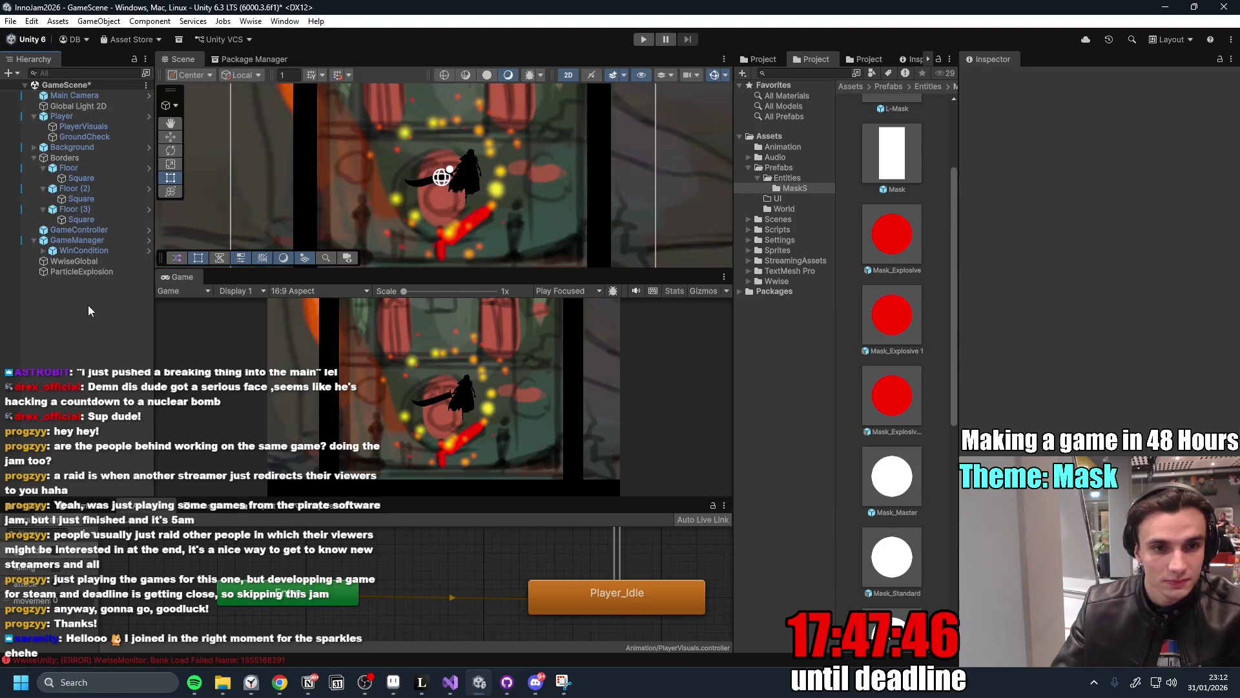
Widen the Project asset list to two columns, frame ParticleExplosion, then bring GitHub Desktop forward.
{"action": "left_click_drag", "start_coordinate": [957, 306], "coordinate": [1010, 308]}
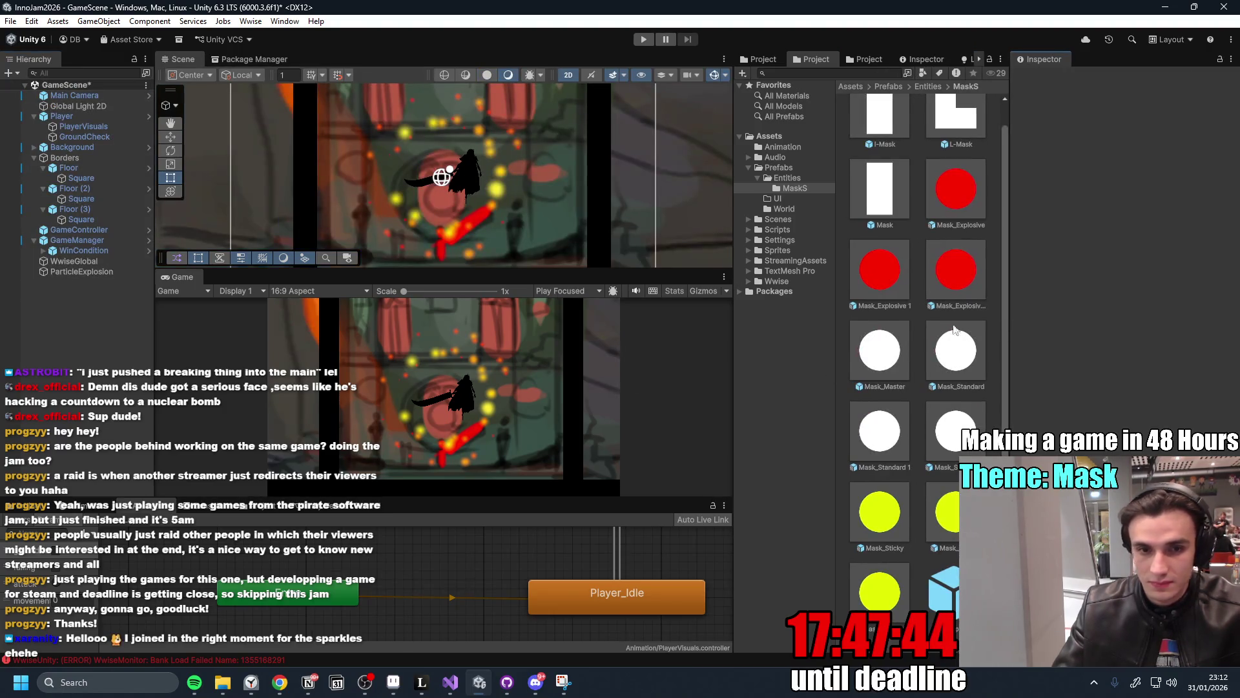
{"action": "double_click", "coordinate": [91, 270]}
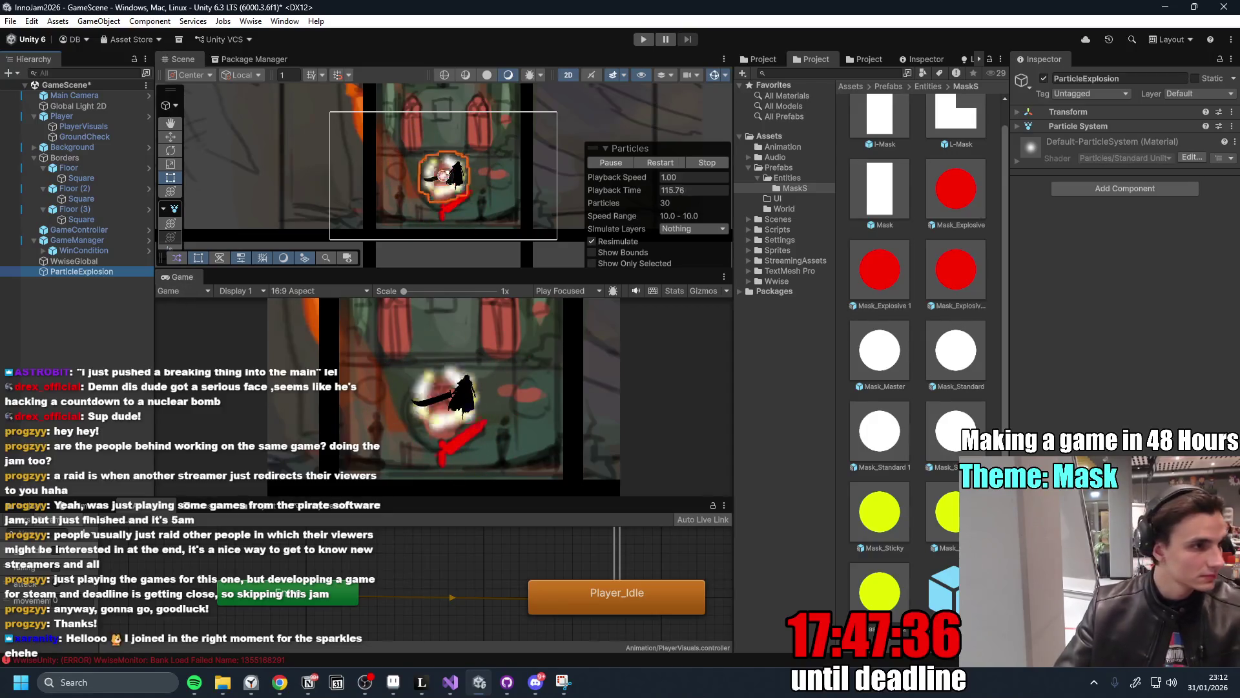
{"action": "key", "text": "alt+Tab"}
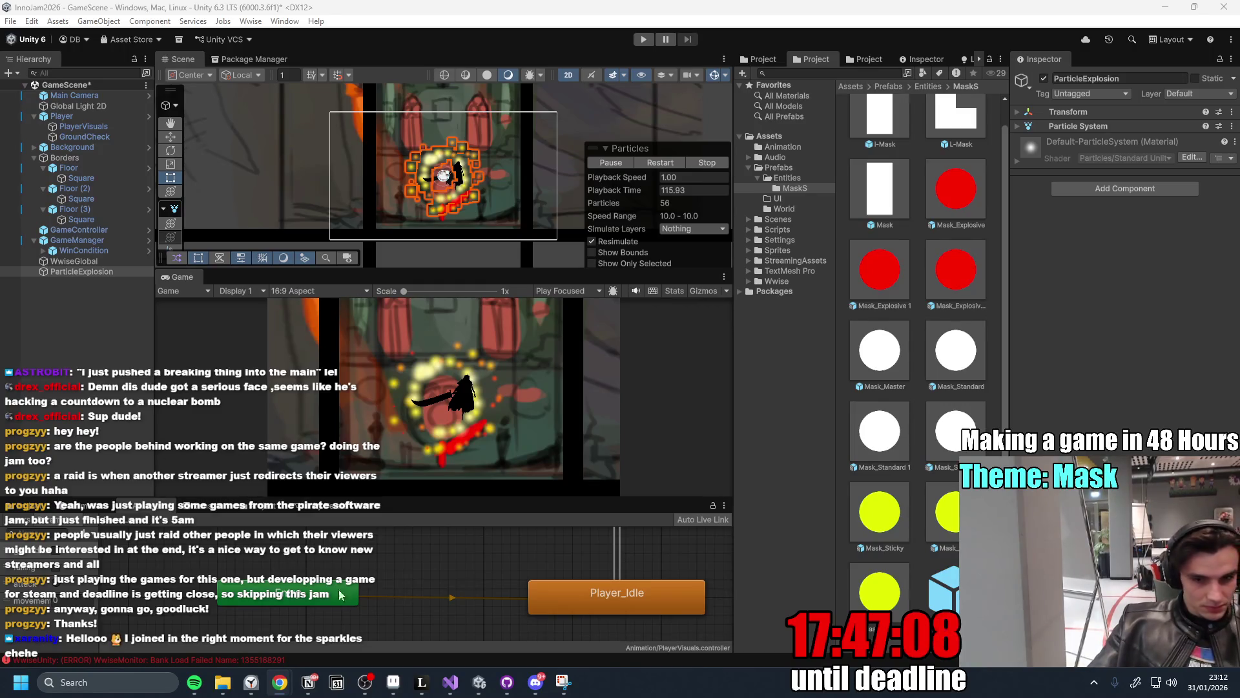
{"action": "left_click", "coordinate": [507, 682]}
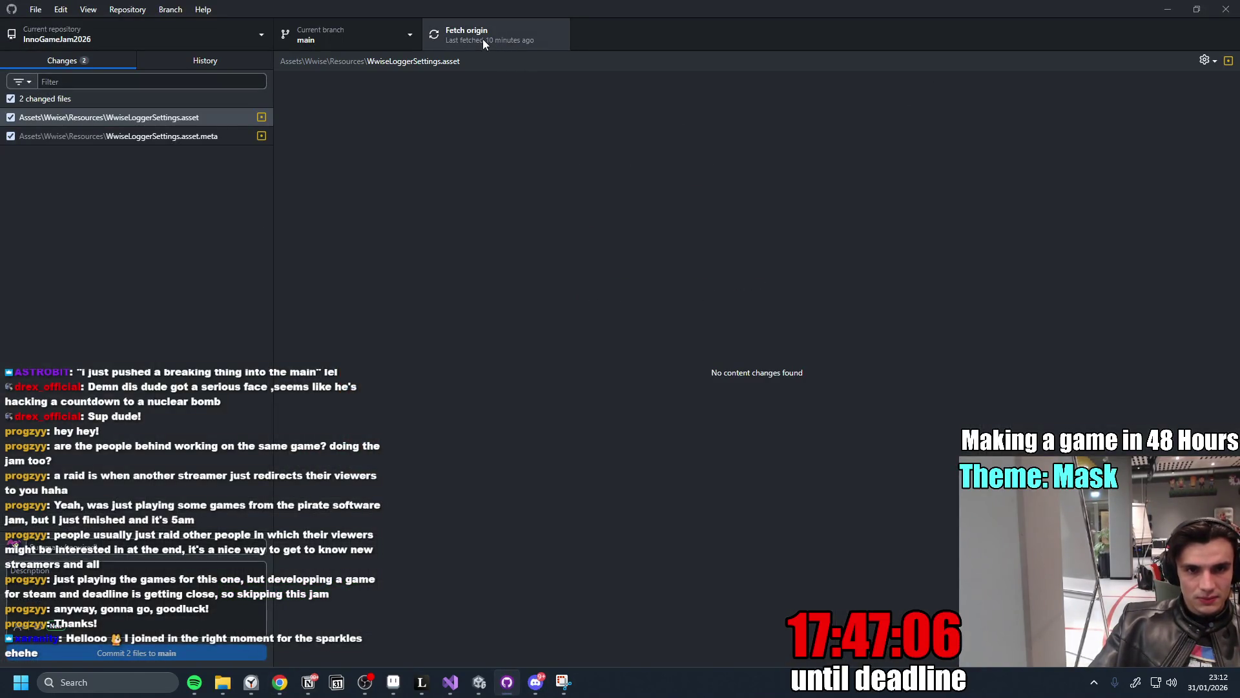
Minimize GitHub Desktop to get back to the Unity editor.
{"action": "left_click", "coordinate": [1167, 9]}
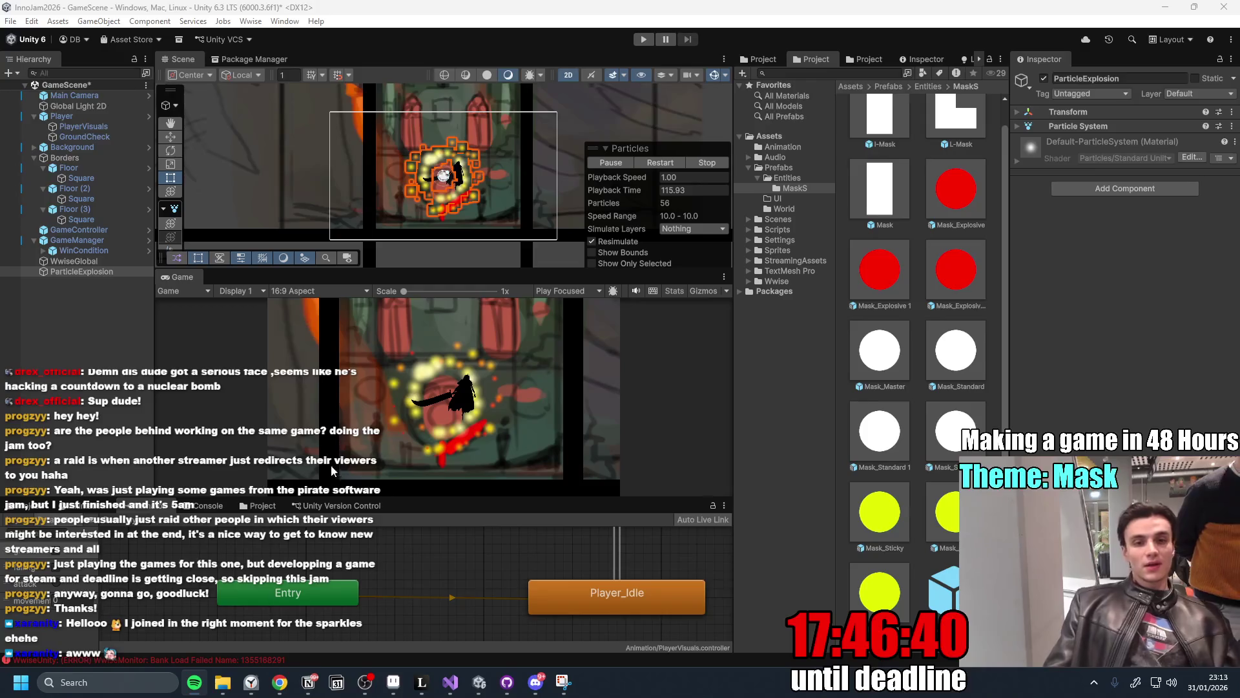
Select ParticleExplosion and re-frame the Scene view around it.
{"action": "double_click", "coordinate": [92, 272]}
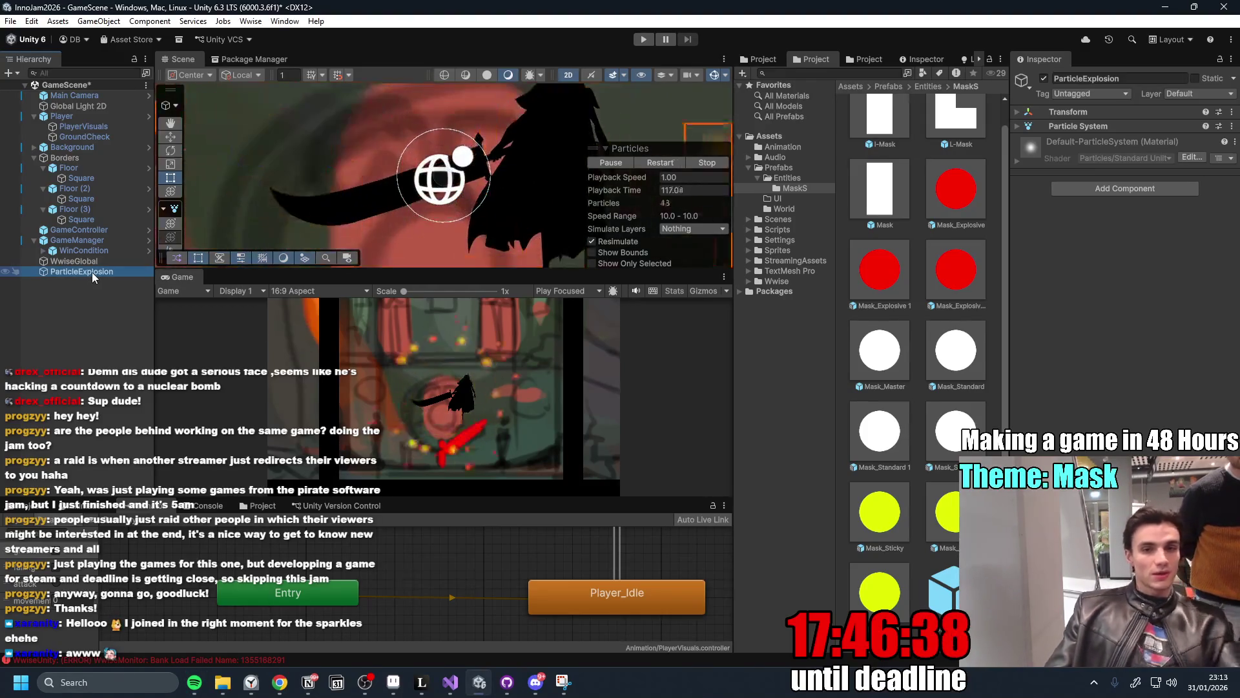
{"action": "scroll", "coordinate": [479, 169], "scroll_direction": "down", "scroll_amount": 5}
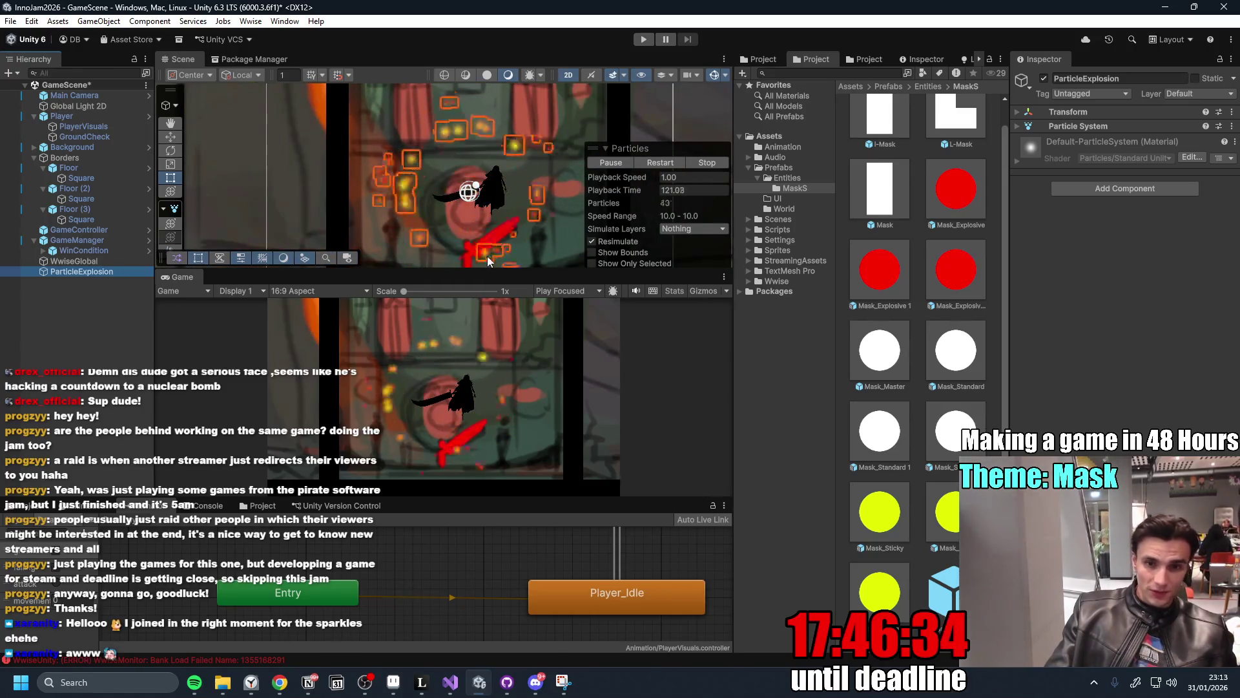
{"action": "double_click", "coordinate": [95, 273]}
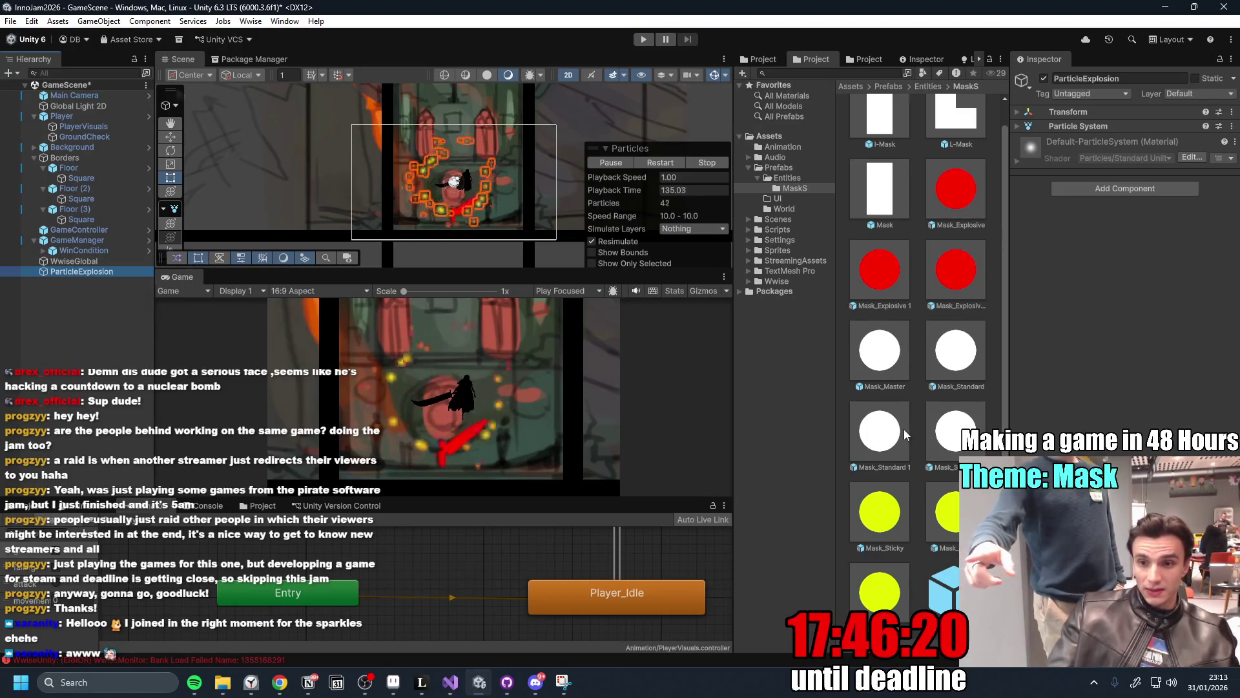
Open the Mask_Master prefab and its TransformDeadEnemyToMask script in Visual Studio.
{"action": "double_click", "coordinate": [884, 360]}
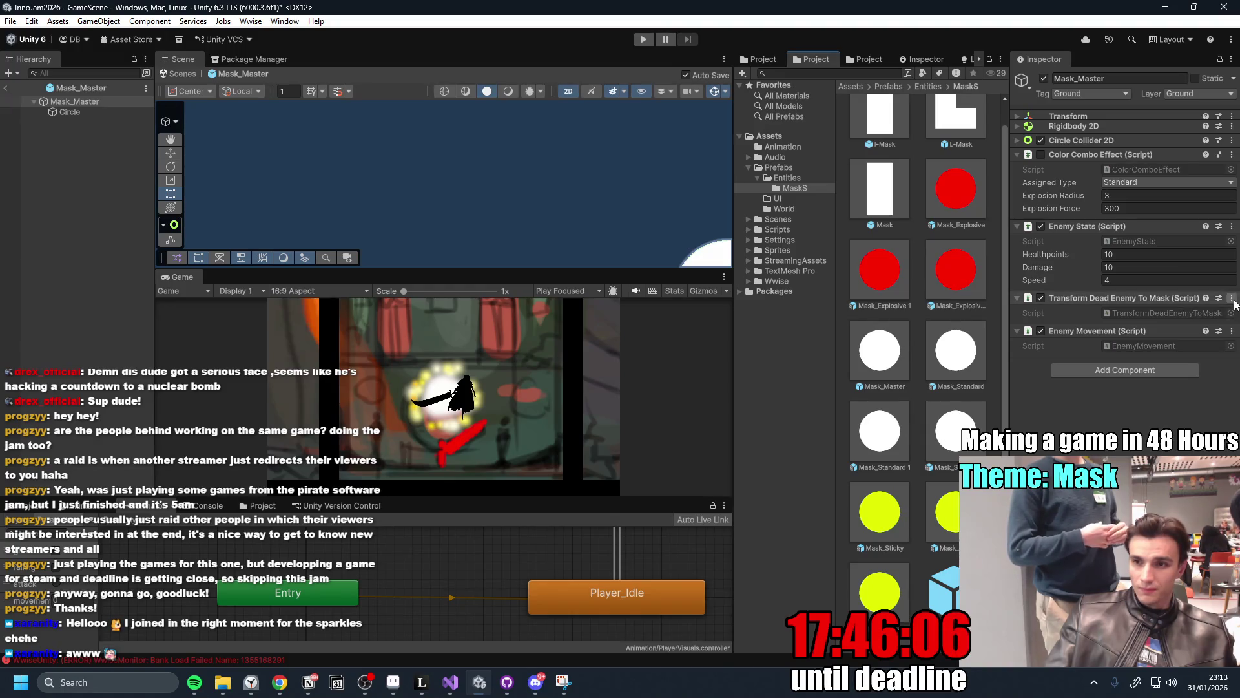
{"action": "left_click", "coordinate": [1231, 297]}
{"action": "key", "text": "Escape"}
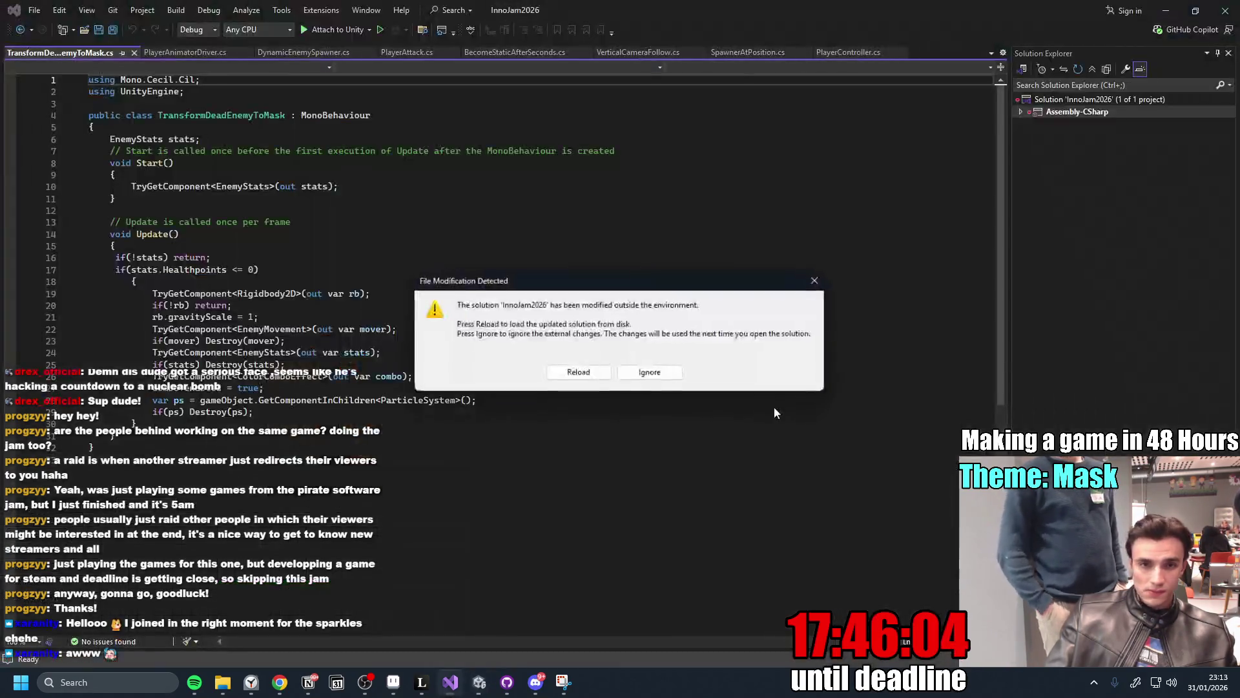
{"action": "left_click", "coordinate": [595, 373]}
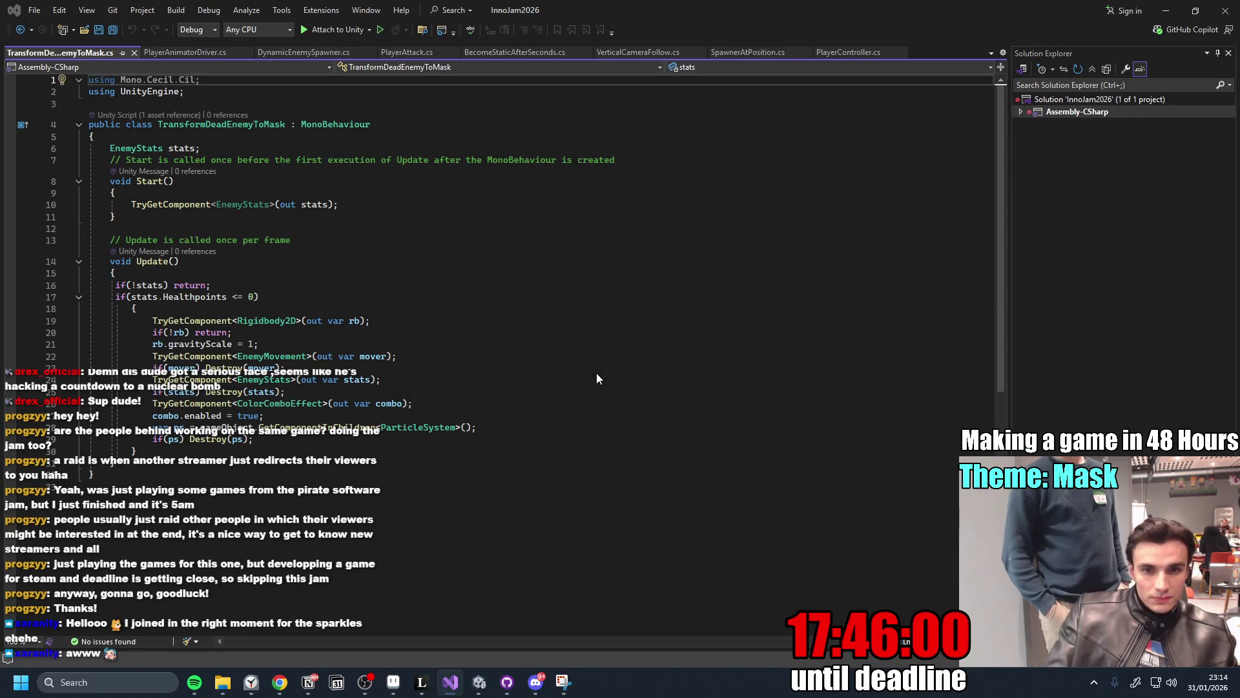
Review the Rigidbody2D lookup and gravityScale lines, then go via Unity to the Notion to-do page.
{"action": "left_click", "coordinate": [453, 319]}
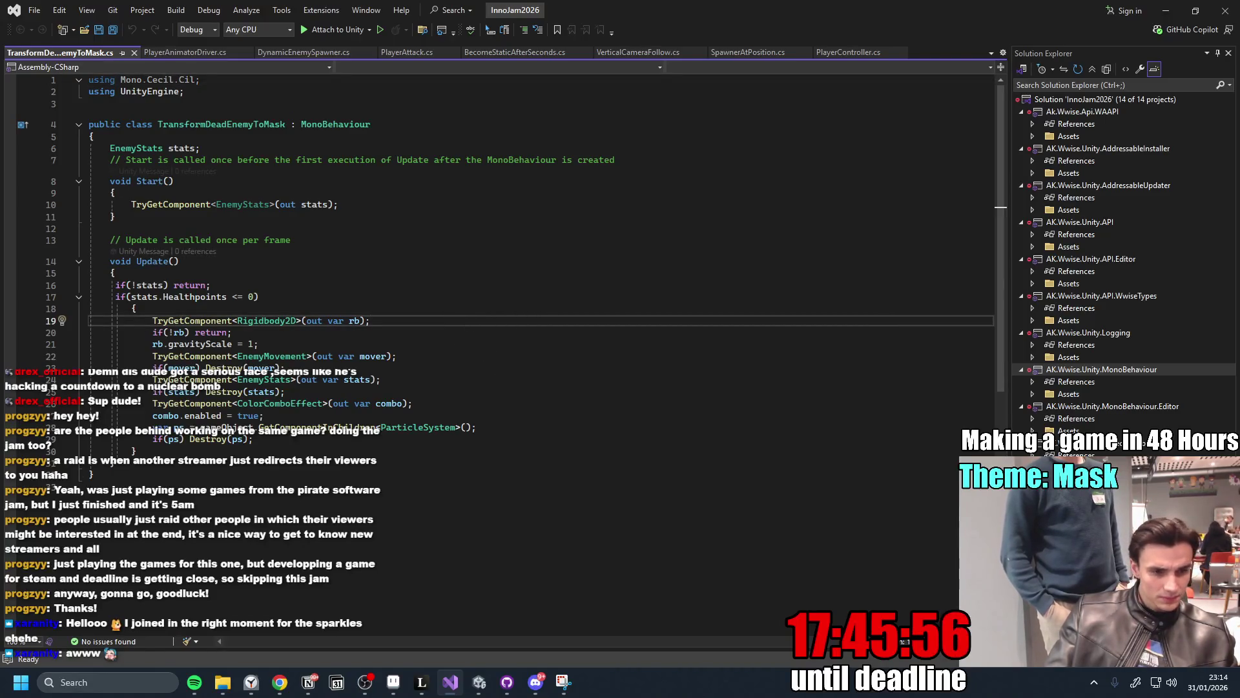
{"action": "left_click", "coordinate": [251, 343]}
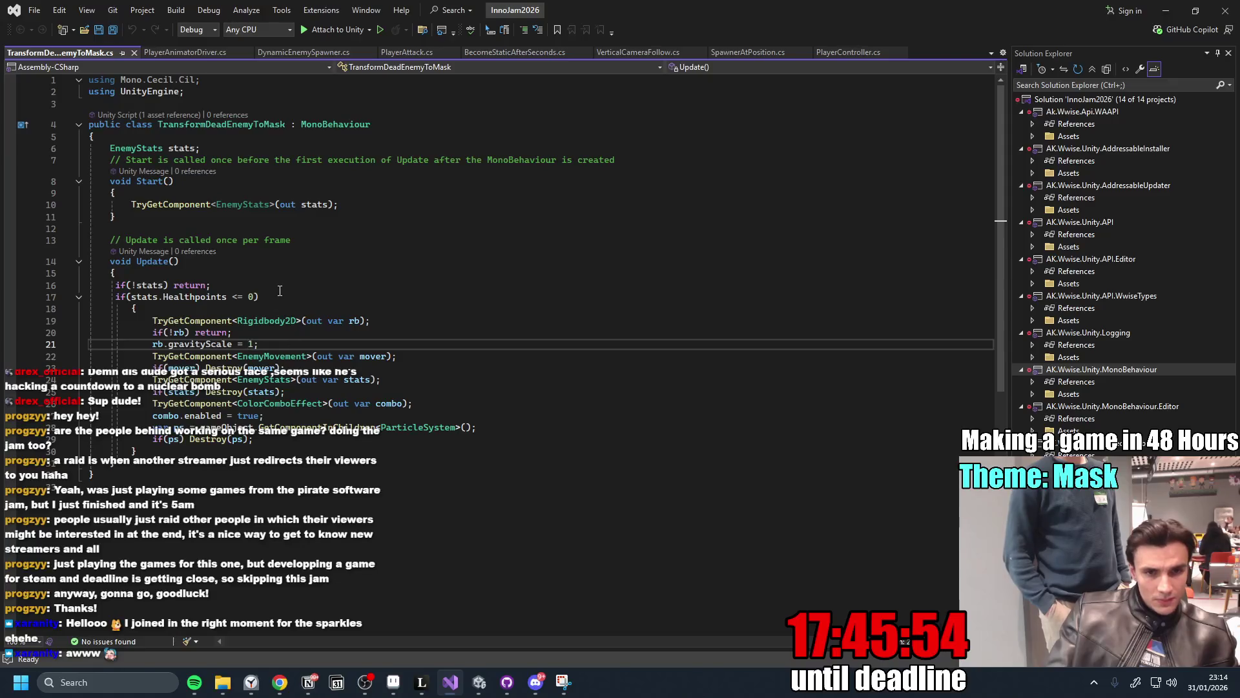
{"action": "key", "text": "Up"}
{"action": "key", "text": "Up"}
{"action": "key", "text": "Up"}
{"action": "key", "text": "Down"}
{"action": "key", "text": "Down"}
{"action": "key", "text": "Down"}
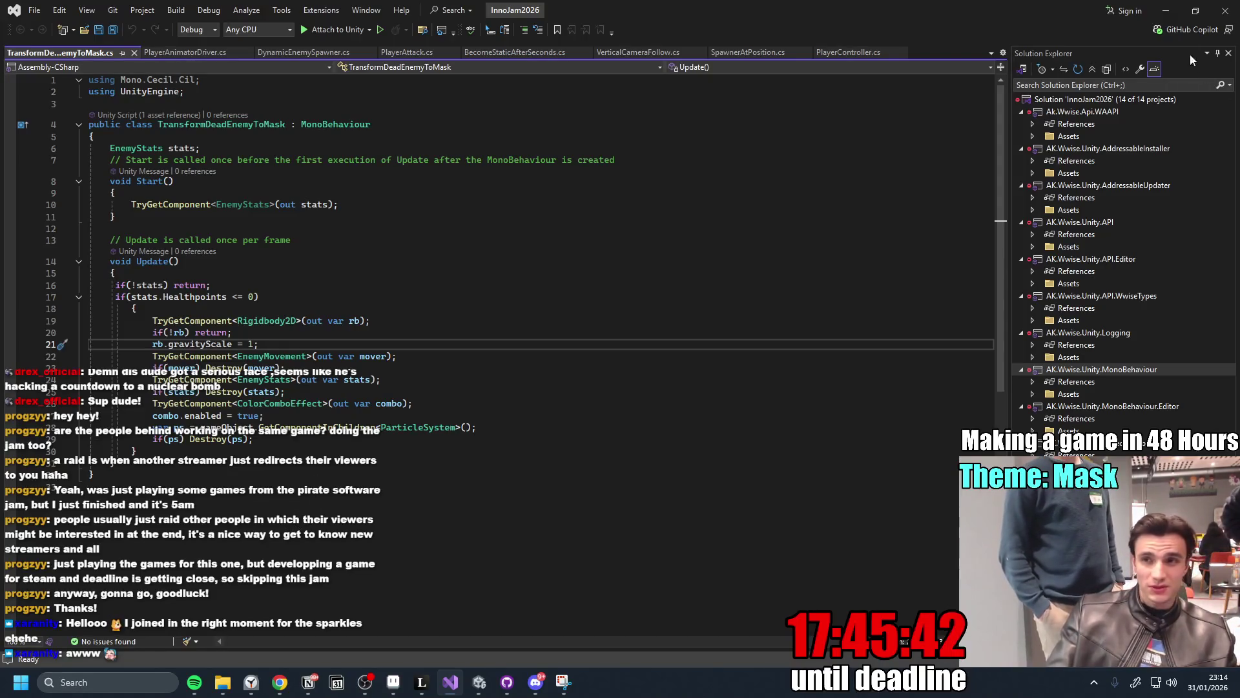
{"action": "key", "text": "alt+Tab"}
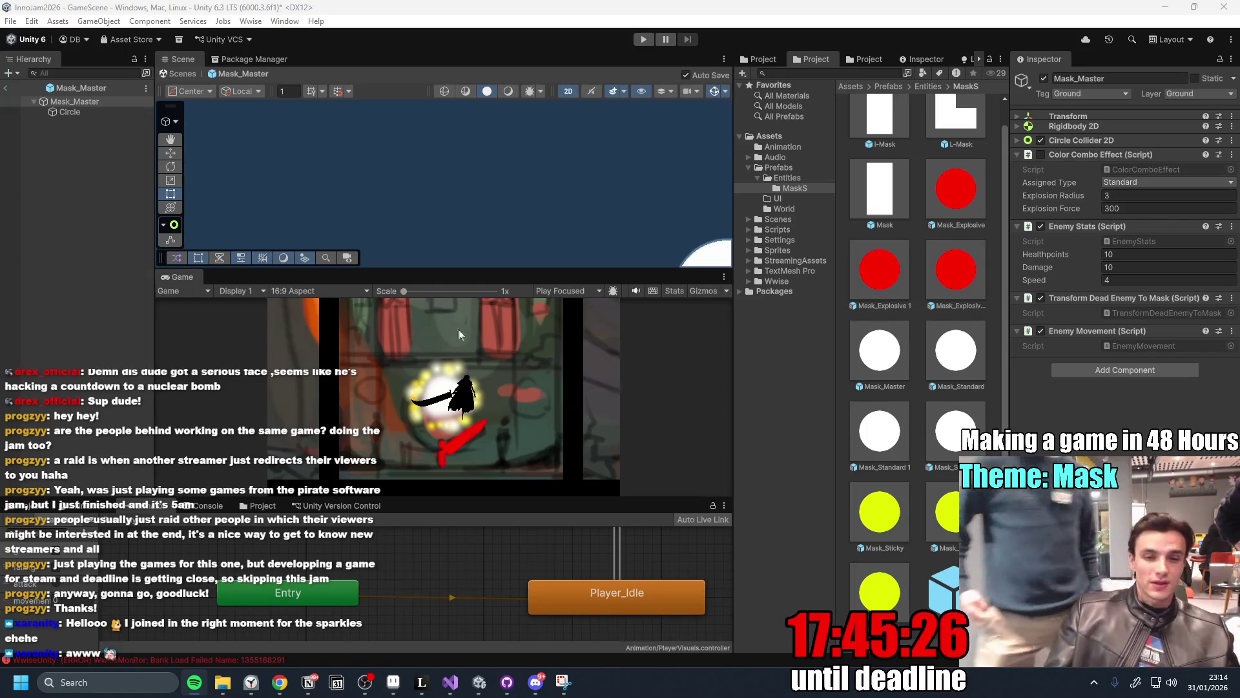
{"action": "left_click", "coordinate": [308, 682]}
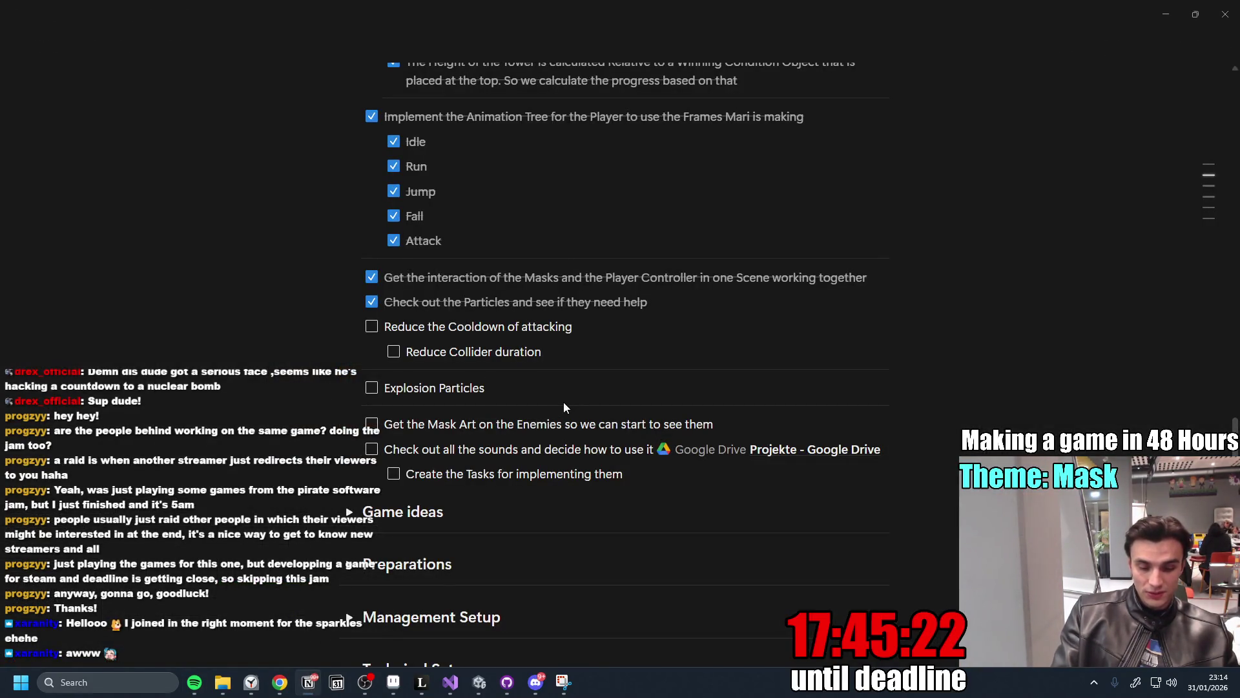
Nest Kill, Damage, Red Mask Explodes and White Mask Explodes to-dos under Explosion Particles.
{"action": "key", "text": "Return"}
{"action": "key", "text": "Tab"}
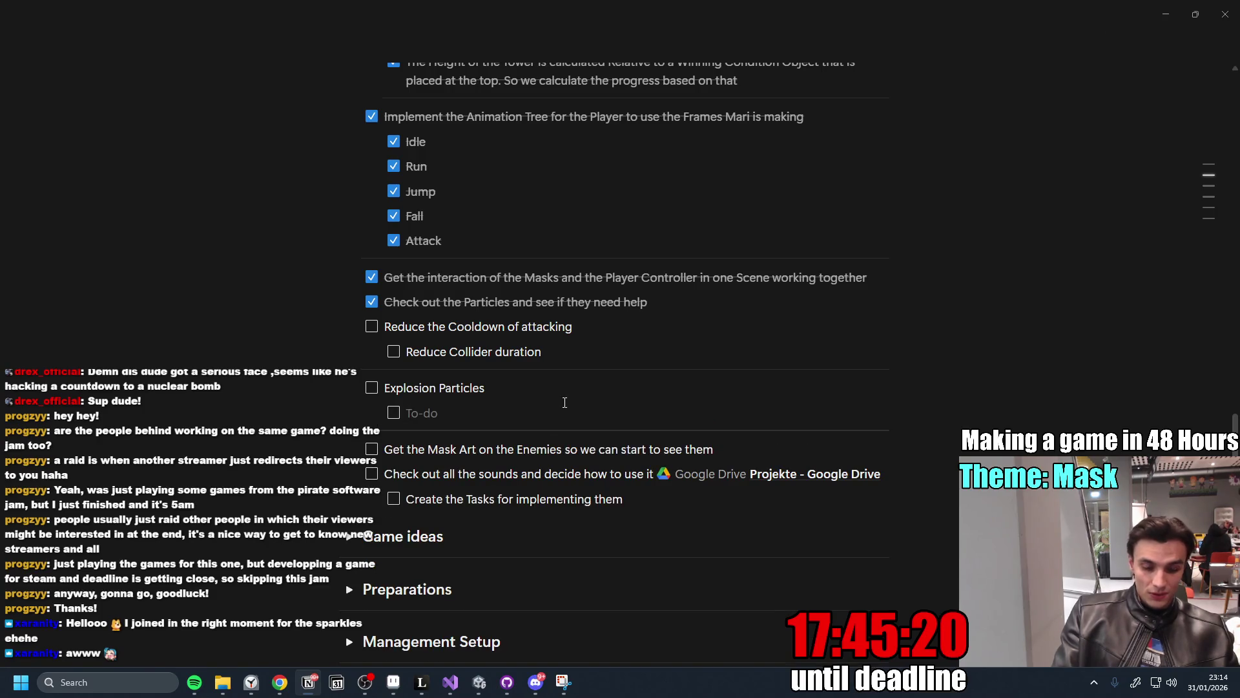
{"action": "type", "text": "Kill"}
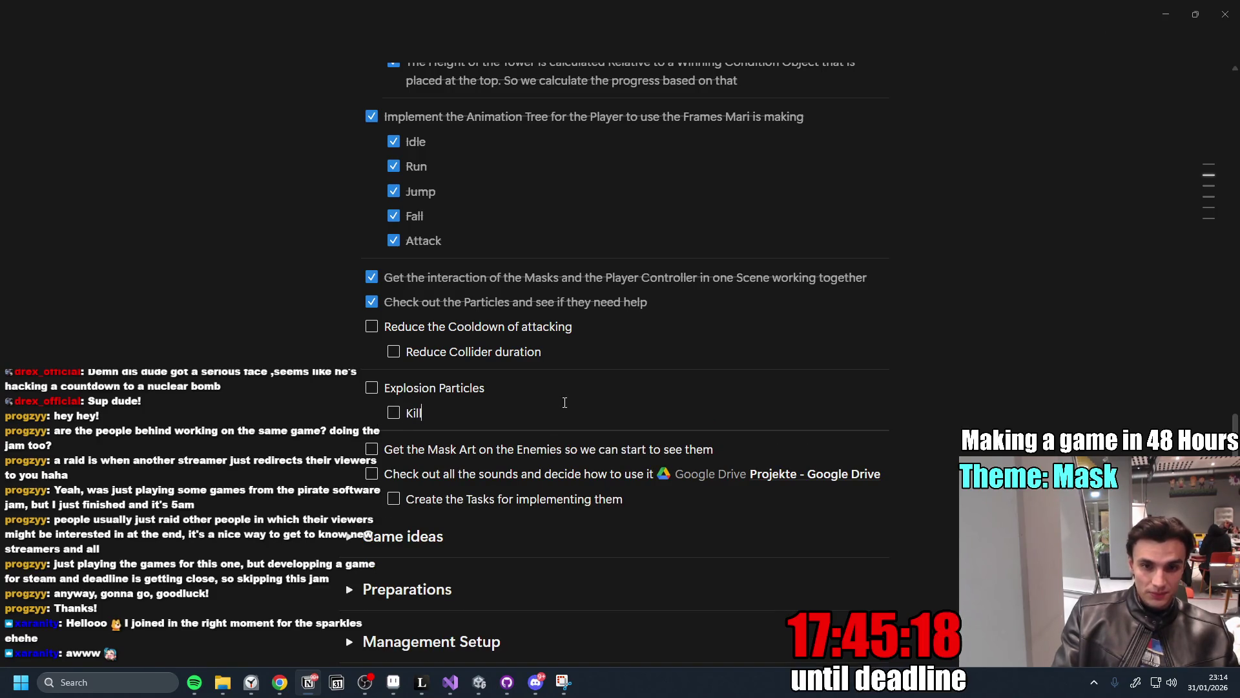
{"action": "key", "text": "Return"}
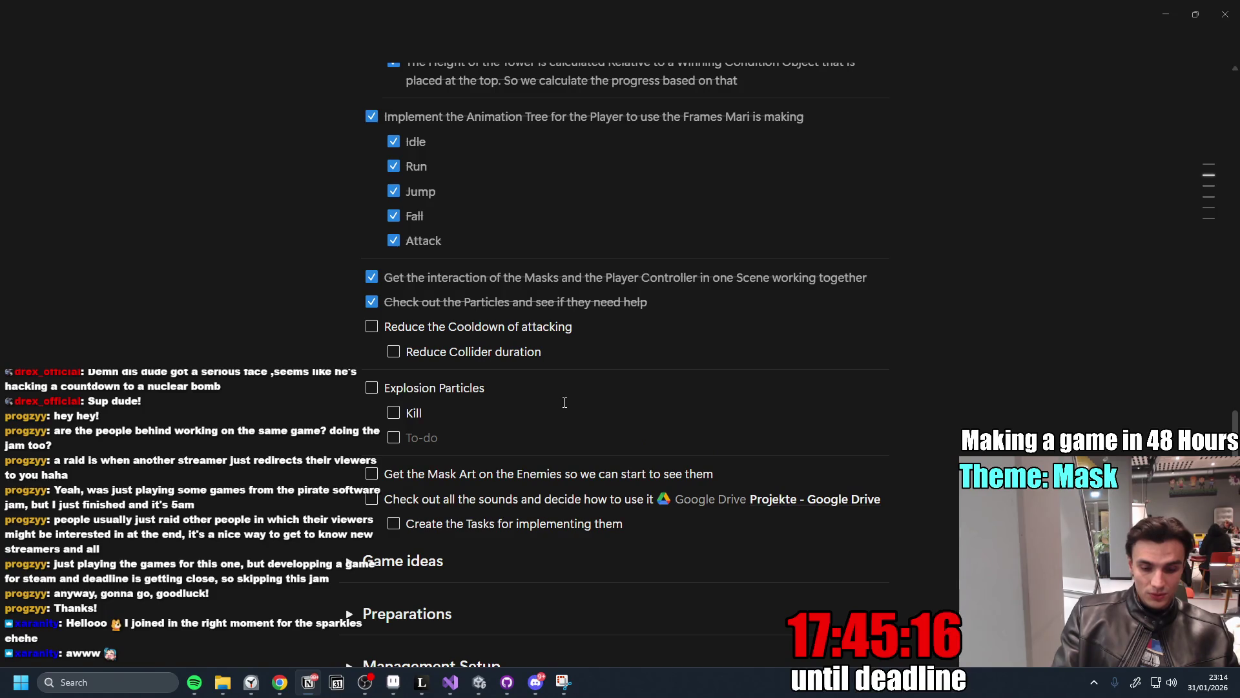
{"action": "type", "text": "Damage"}
{"action": "key", "text": "Return"}
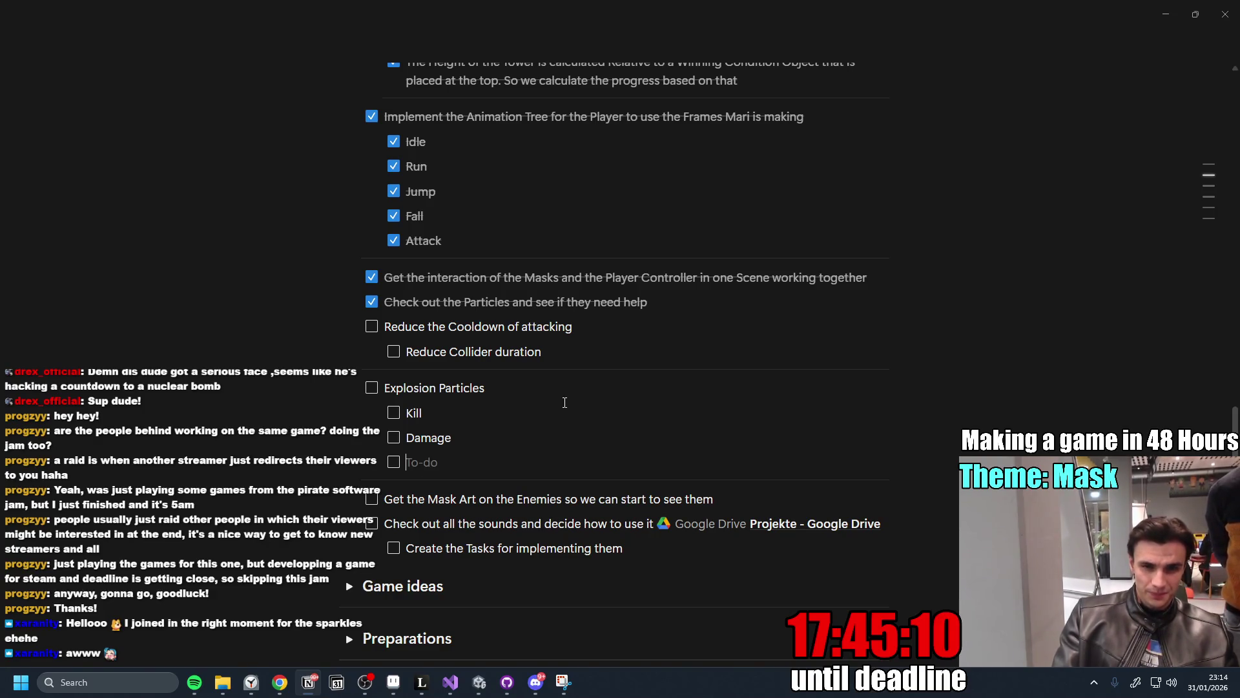
{"action": "type", "text": "A"}
{"action": "key", "text": "BackSpace"}
{"action": "type", "text": "Red "}
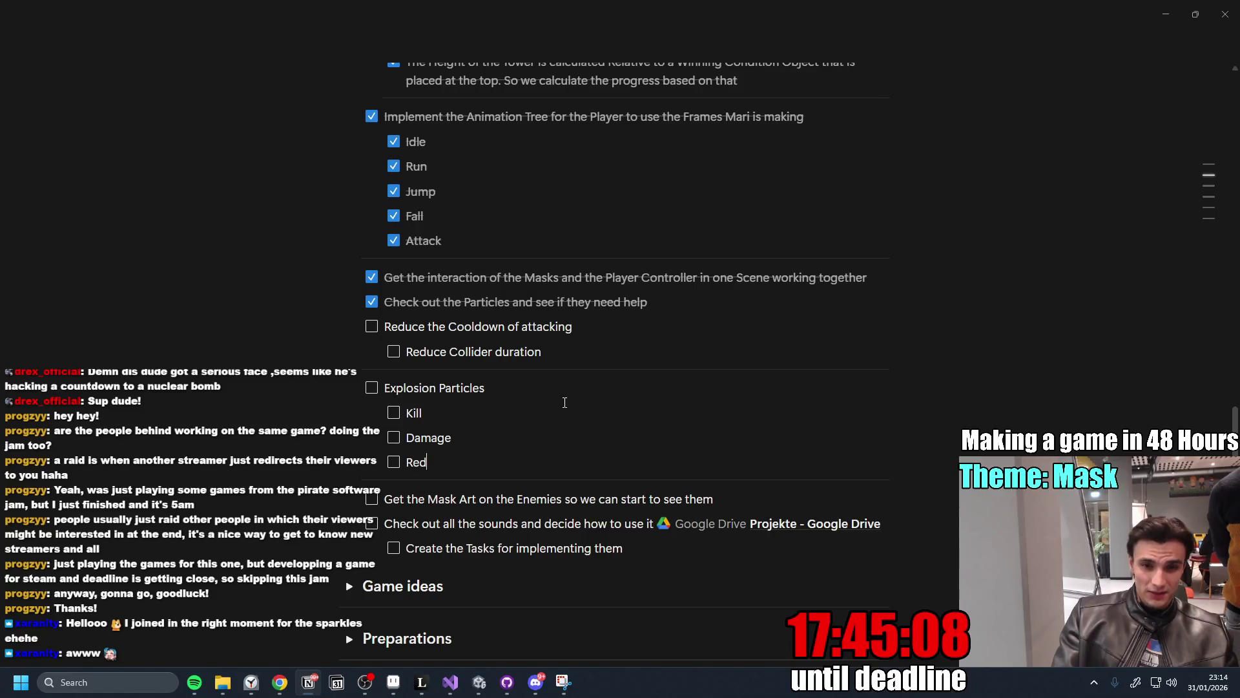
{"action": "type", "text": "Bal"}
{"action": "key", "text": "BackSpace"}
{"action": "key", "text": "BackSpace"}
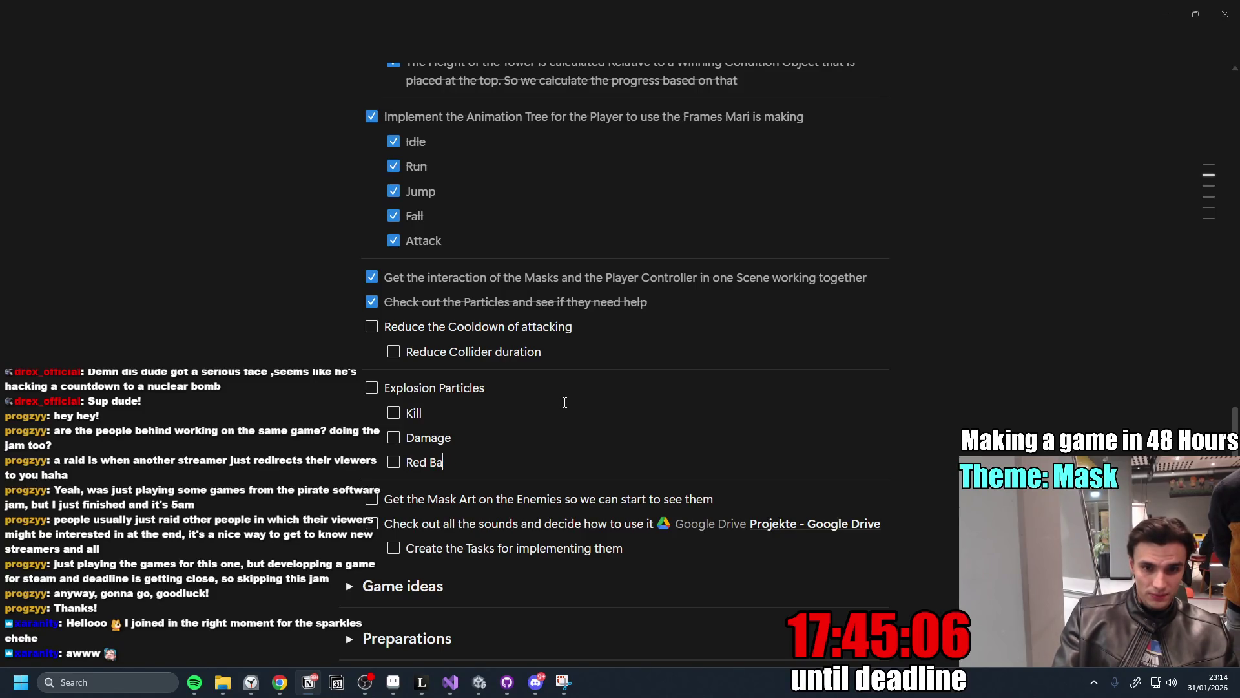
{"action": "type", "text": "ask Explodes"}
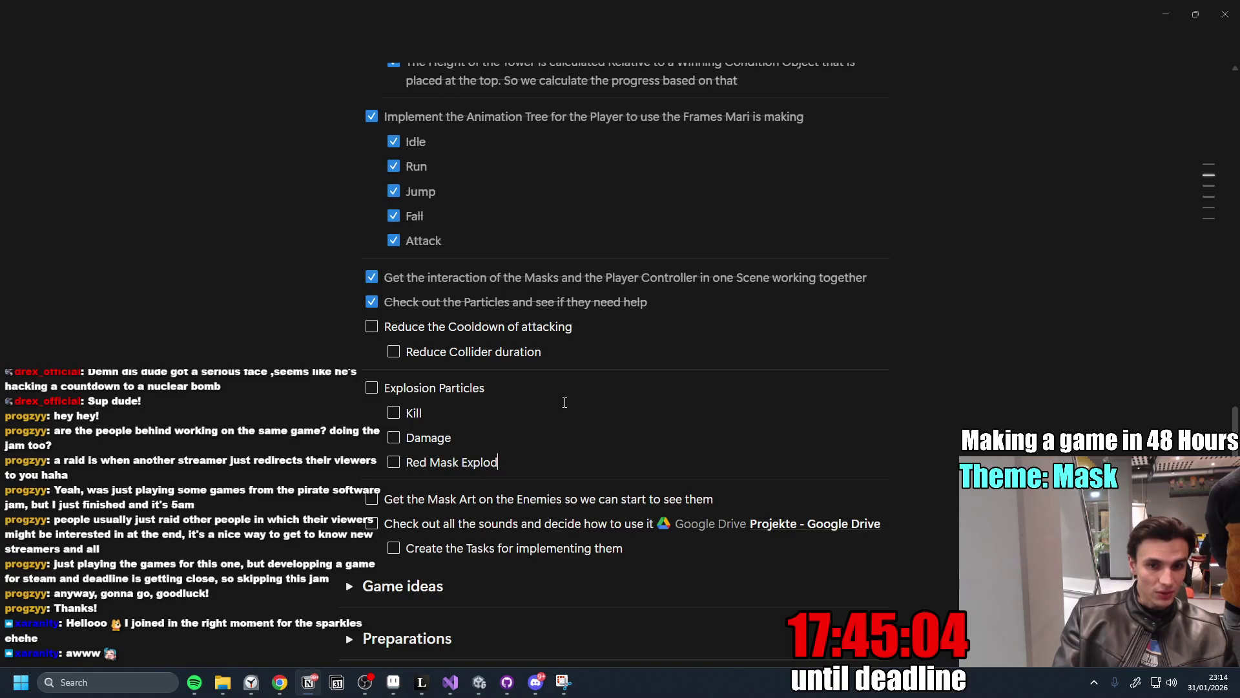
{"action": "key", "text": "Return"}
{"action": "type", "text": "te "}
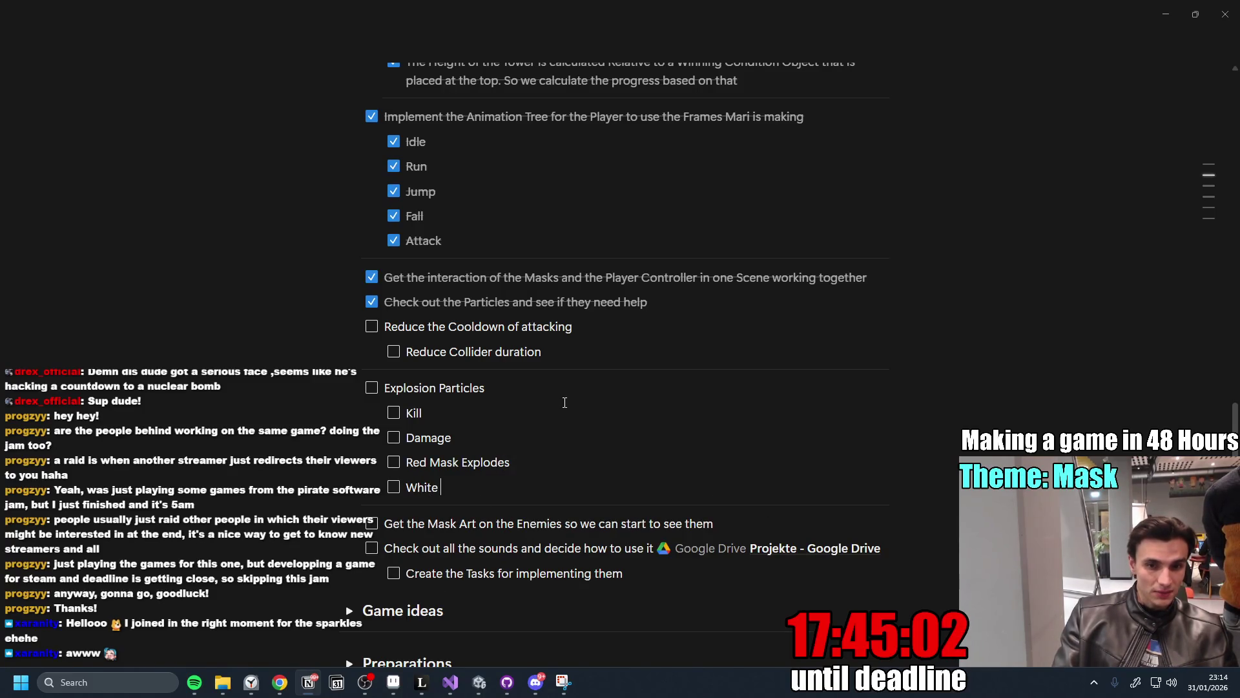
{"action": "type", "text": "Mask Explodes"}
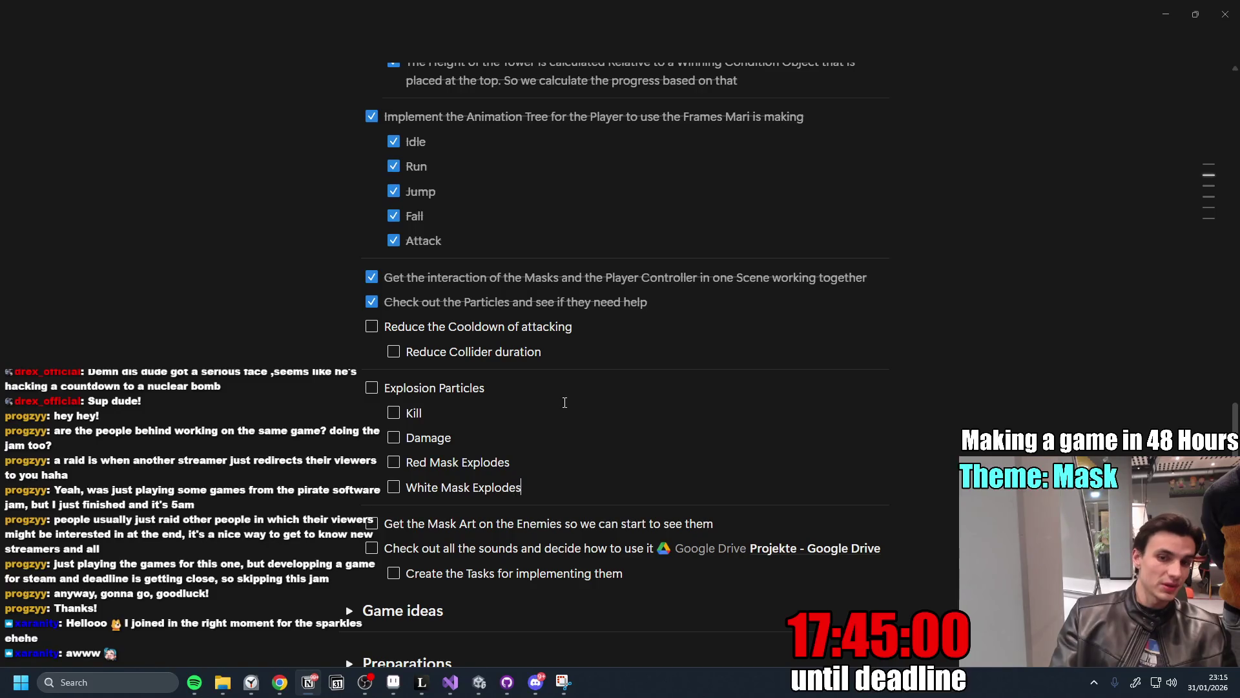
Annotate White Mask Explodes with '(puffy)' and Red Mask Explodes with '(GUUUON)', removing the stray empty line.
{"action": "left_click", "coordinate": [427, 461]}
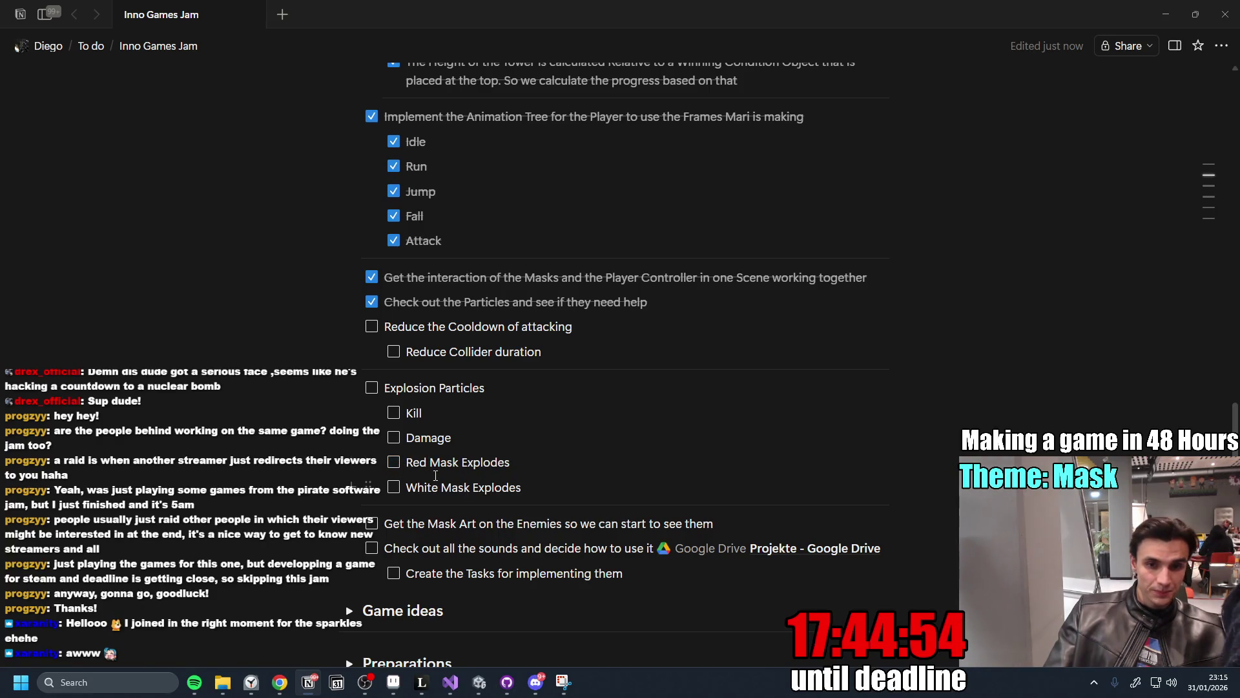
{"action": "left_click", "coordinate": [528, 490]}
{"action": "type", "text": "(puffy"}
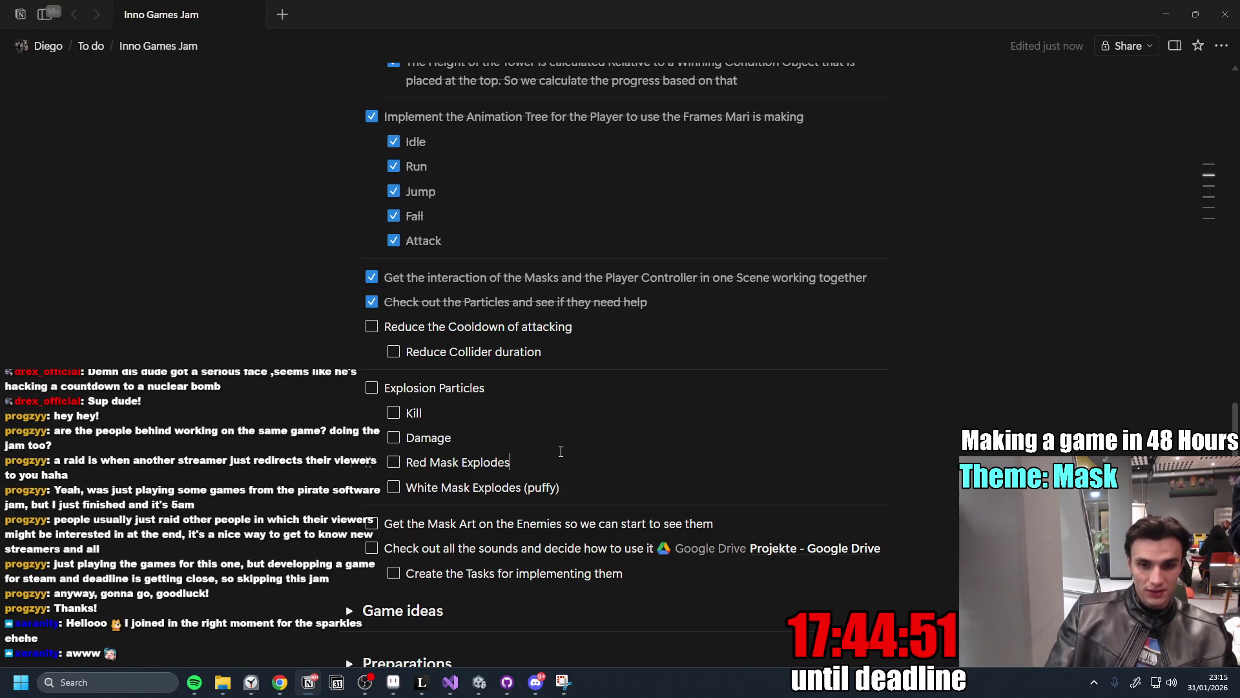
{"action": "left_click", "coordinate": [561, 454]}
{"action": "type", "text": "(GUUUON"}
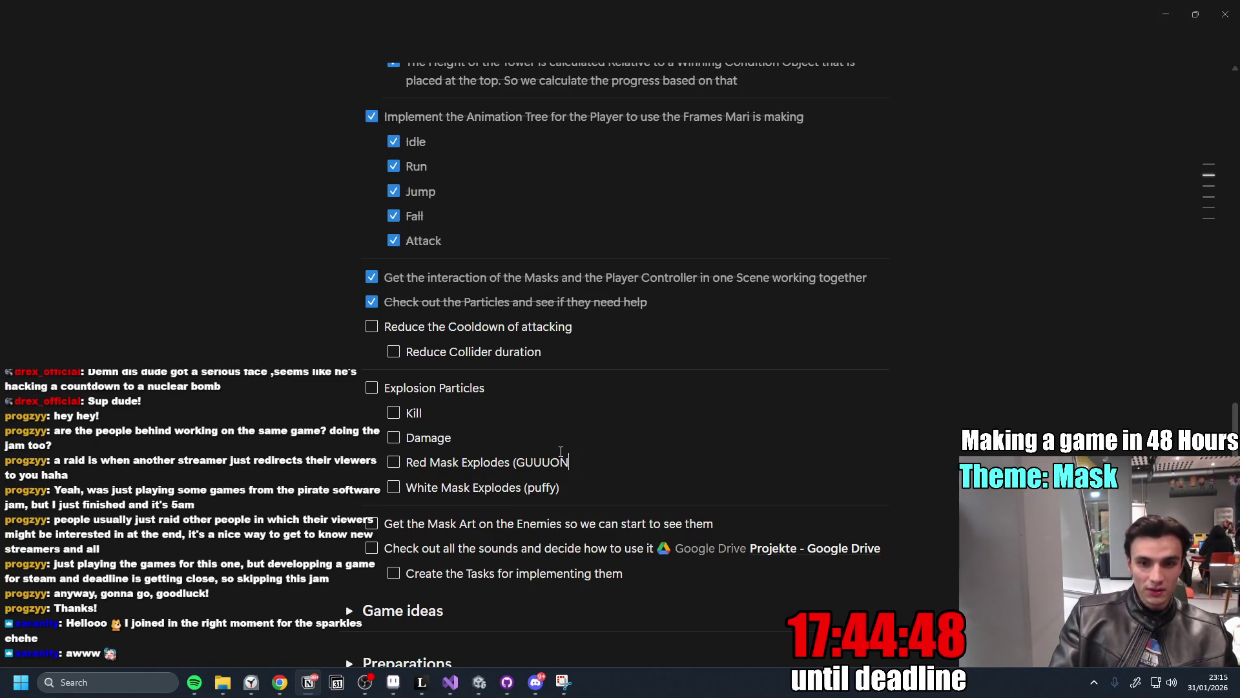
{"action": "key", "text": "Return"}
{"action": "key", "text": "alt"}
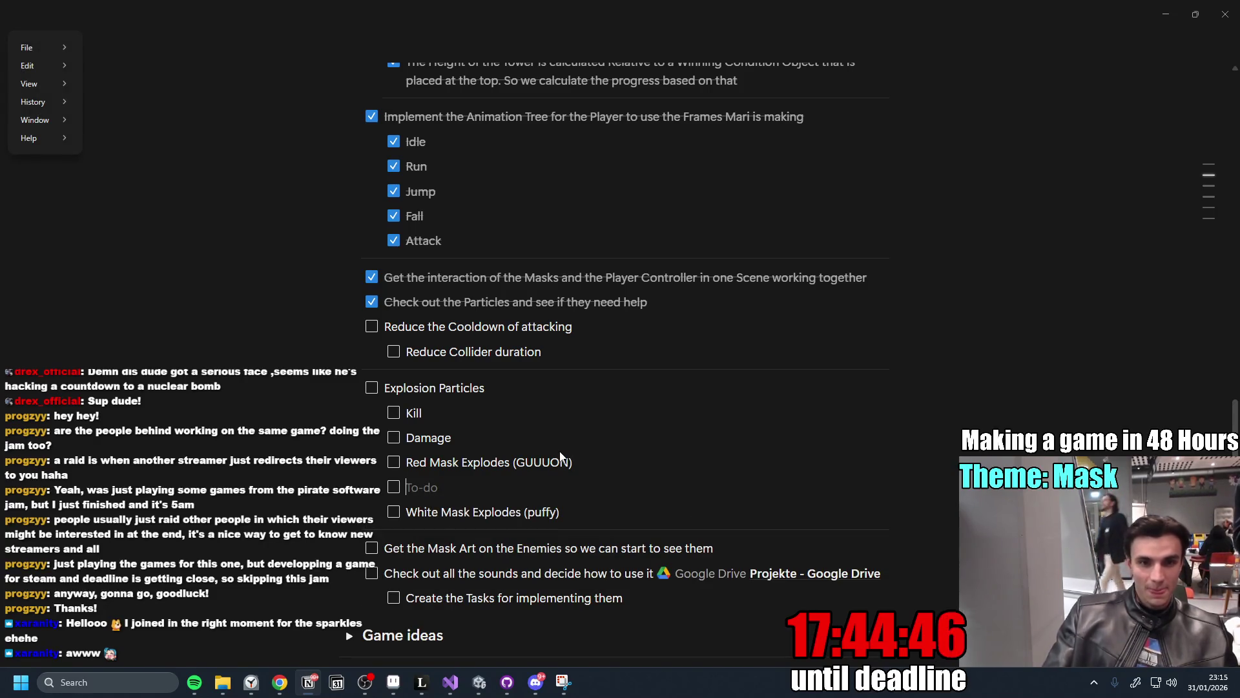
{"action": "key", "text": "Escape"}
{"action": "key", "text": "BackSpace"}
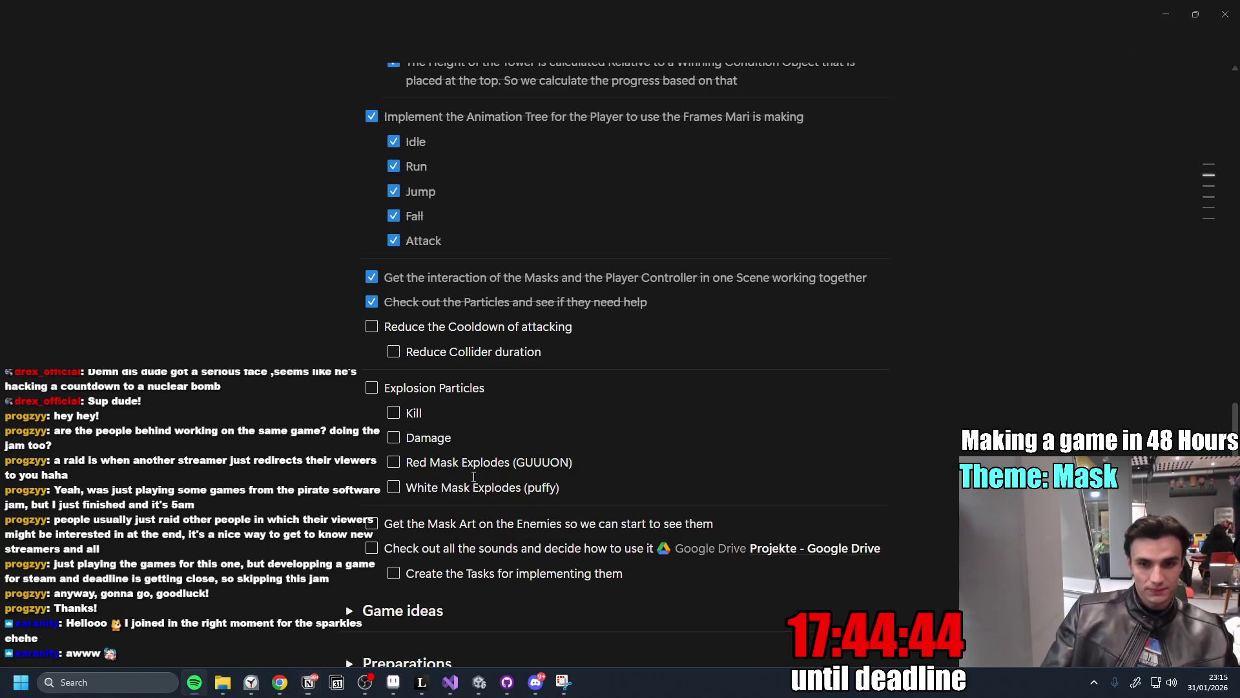
{"action": "key", "text": "alt+Tab"}
{"action": "key", "text": "alt+Tab"}
{"action": "key", "text": "alt+Tab"}
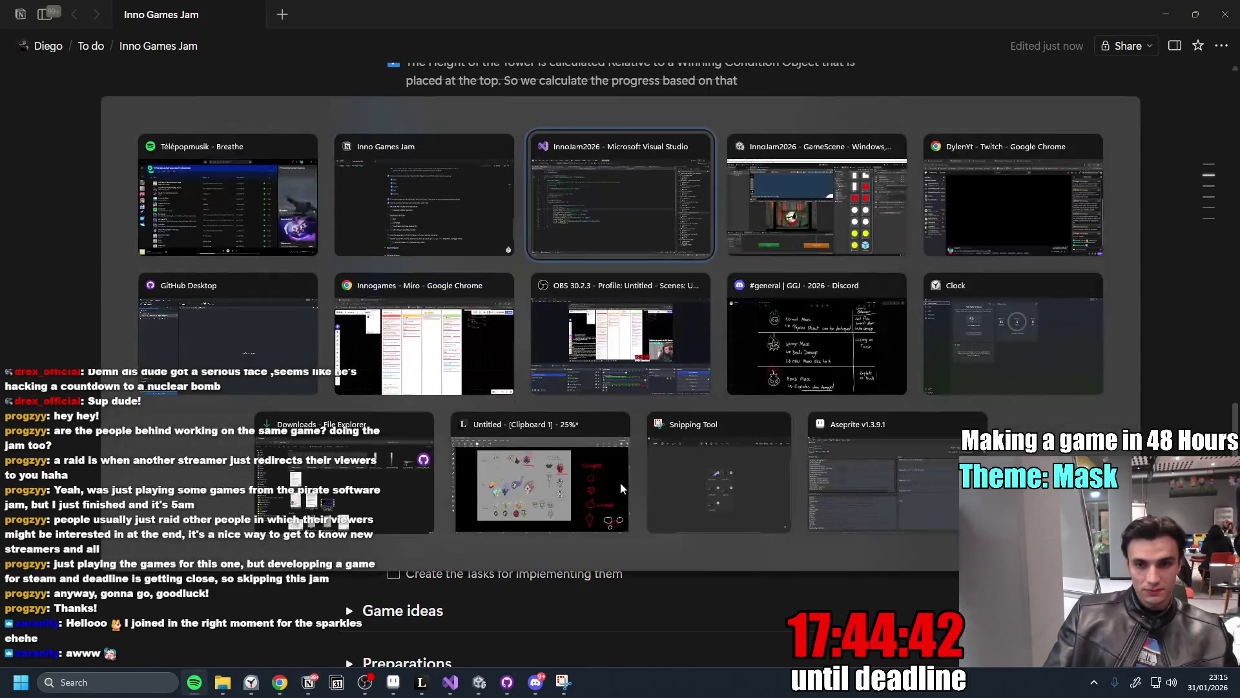
{"action": "key", "text": "alt+Tab"}
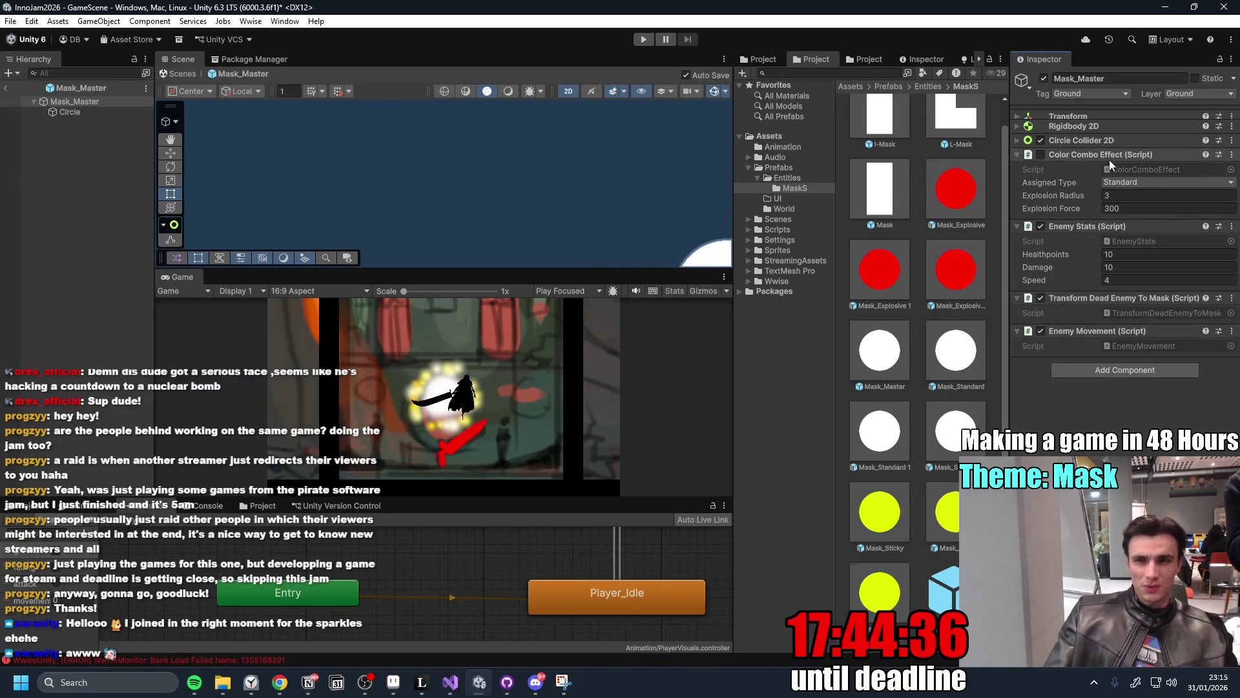
Open the Color Combo Effect script in Visual Studio from the prefab's inspector.
{"action": "left_click", "coordinate": [1232, 155]}
{"action": "left_click", "coordinate": [1131, 343]}
{"action": "left_click", "coordinate": [405, 327]}
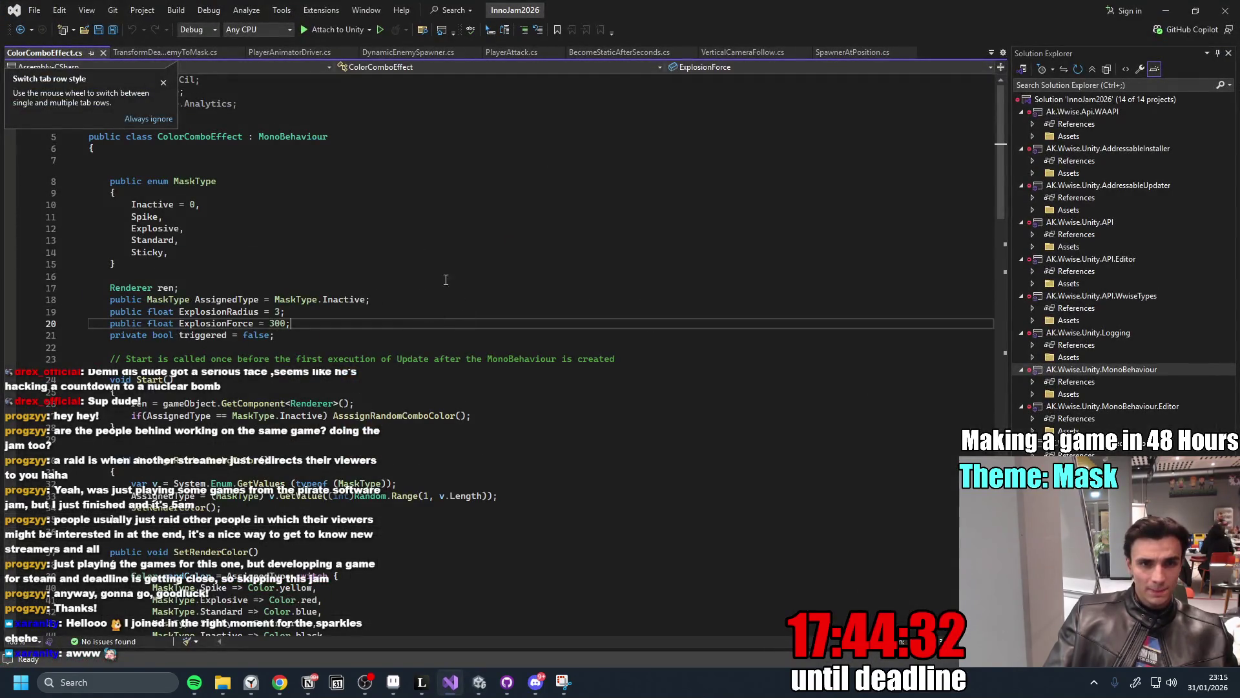
Add a new line after Destroy(gameObject) in TriggerCollisionEffect and begin the instantiate-particles comment.
{"action": "scroll", "coordinate": [488, 378], "scroll_direction": "down", "scroll_amount": 1}
{"action": "scroll", "coordinate": [488, 377], "scroll_direction": "down", "scroll_amount": 8}
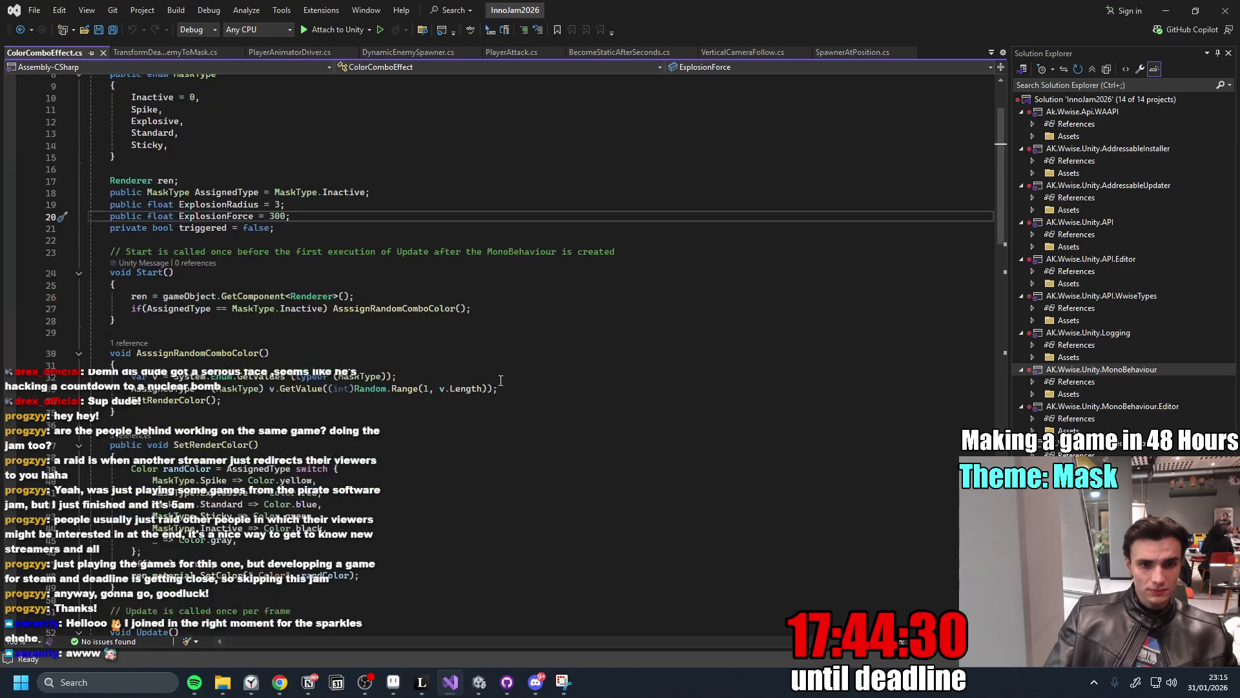
{"action": "scroll", "coordinate": [442, 399], "scroll_direction": "down", "scroll_amount": 9}
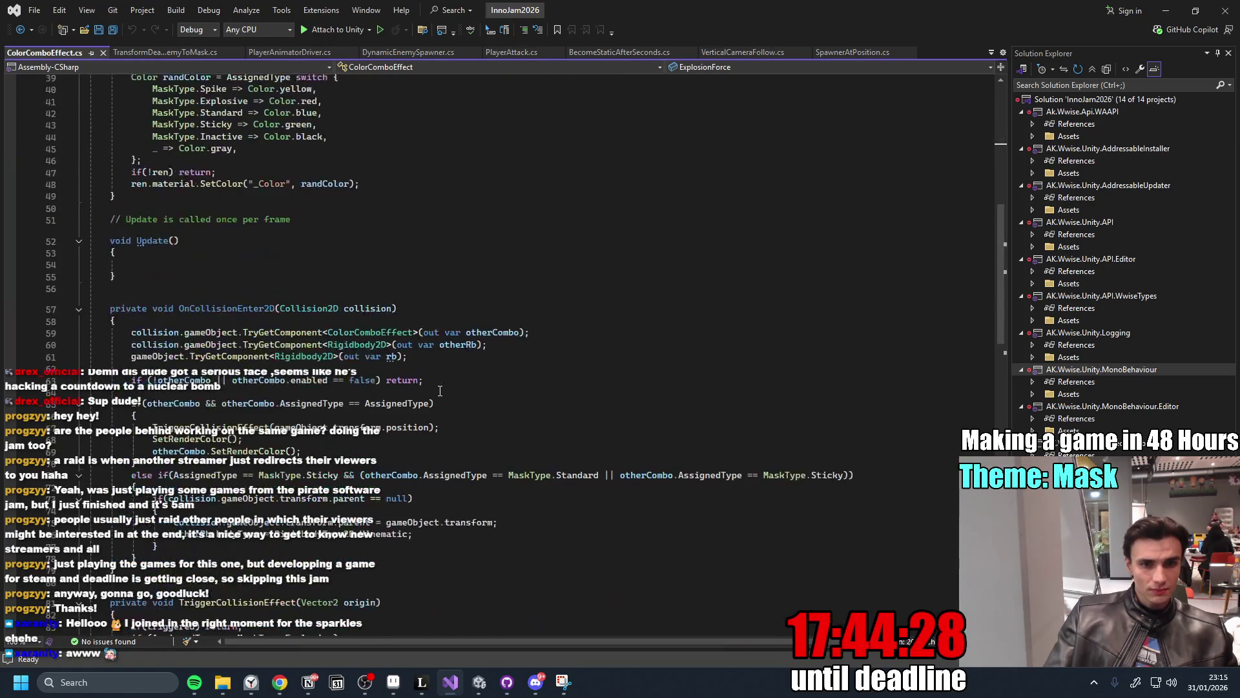
{"action": "scroll", "coordinate": [447, 392], "scroll_direction": "down", "scroll_amount": 3}
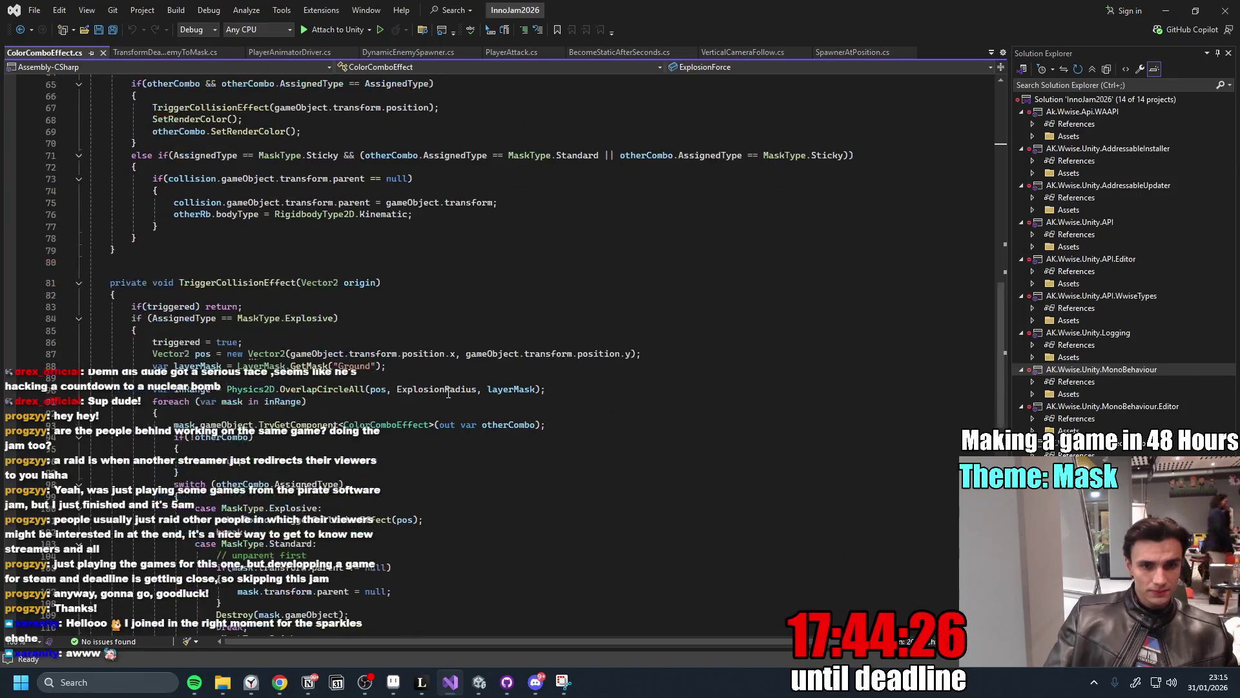
{"action": "scroll", "coordinate": [392, 334], "scroll_direction": "down", "scroll_amount": 4}
{"action": "left_click", "coordinate": [314, 176]}
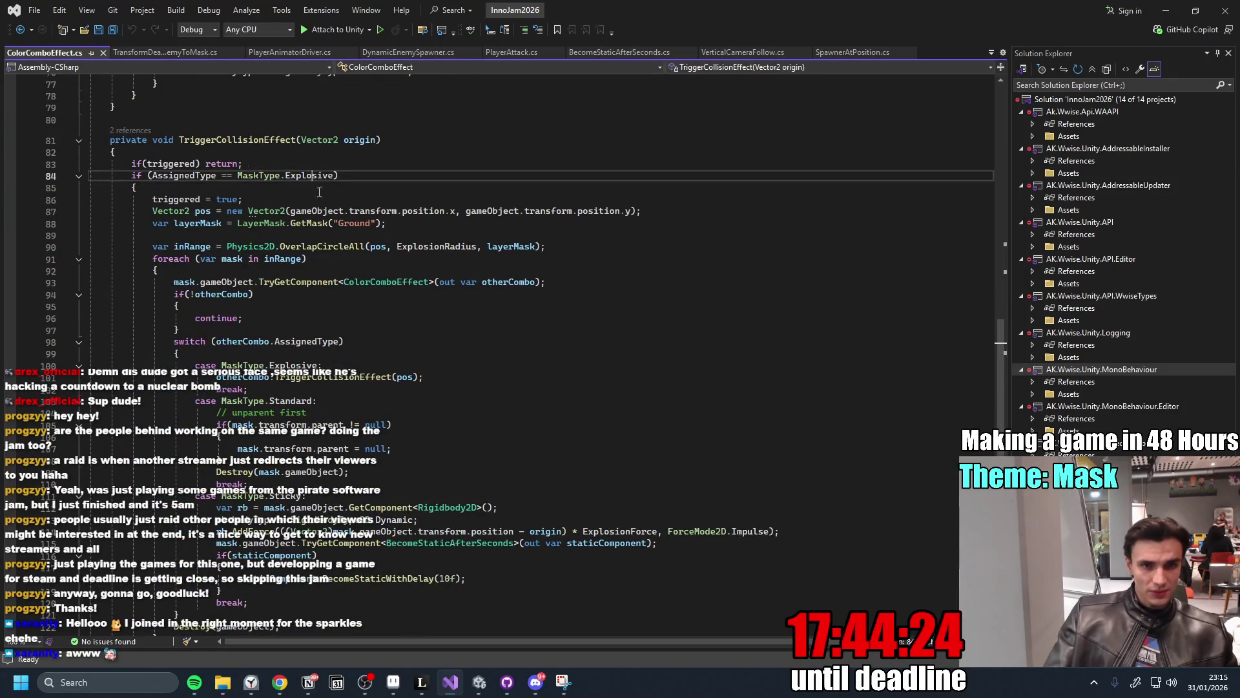
{"action": "scroll", "coordinate": [402, 510], "scroll_direction": "down", "scroll_amount": 3}
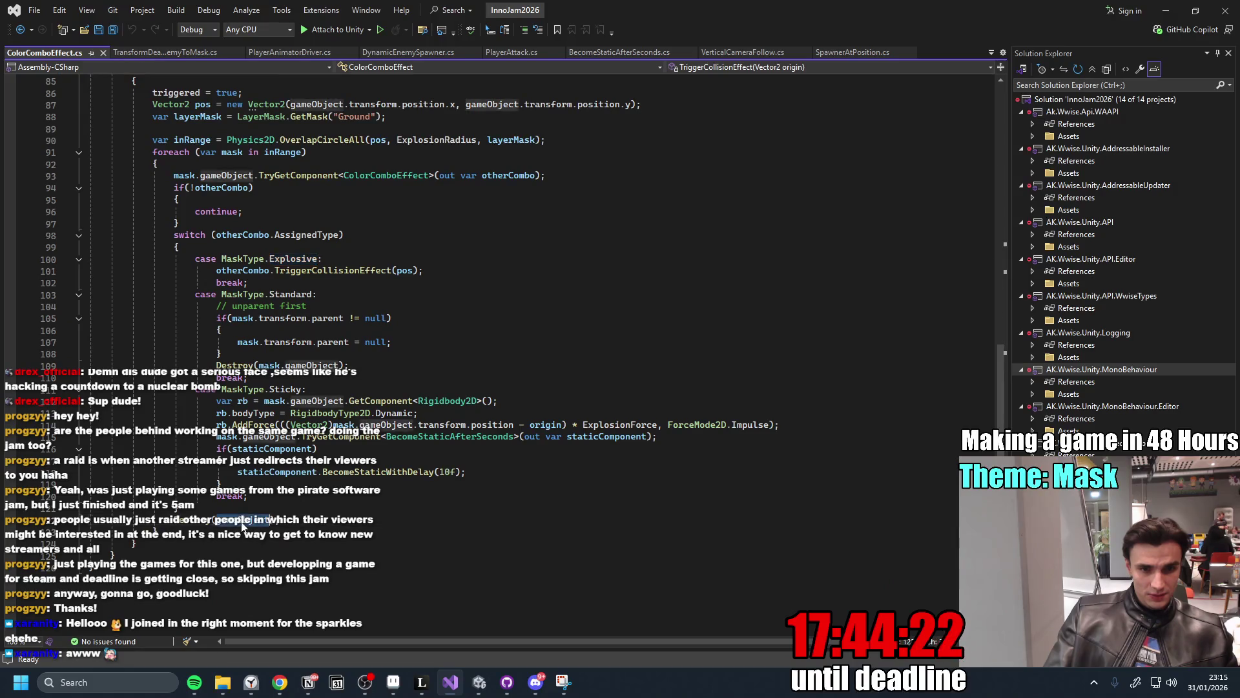
{"action": "scroll", "coordinate": [337, 519], "scroll_direction": "up", "scroll_amount": 4}
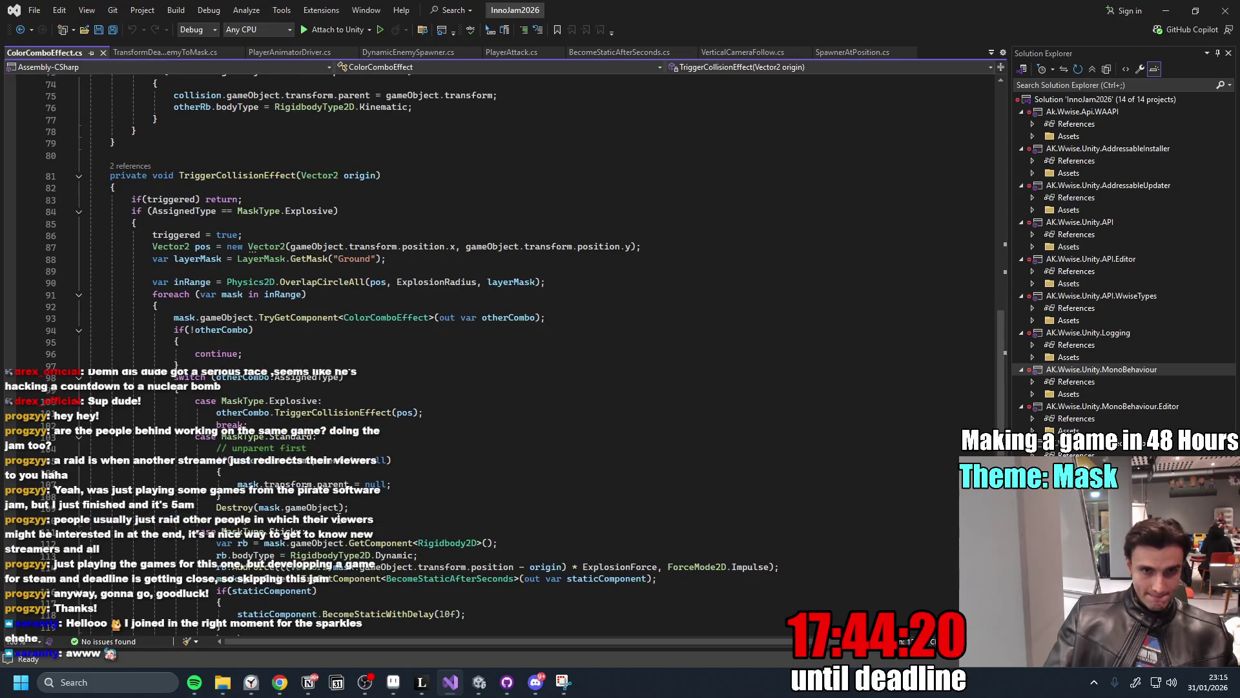
{"action": "scroll", "coordinate": [349, 518], "scroll_direction": "down", "scroll_amount": 5}
{"action": "left_click", "coordinate": [340, 487]}
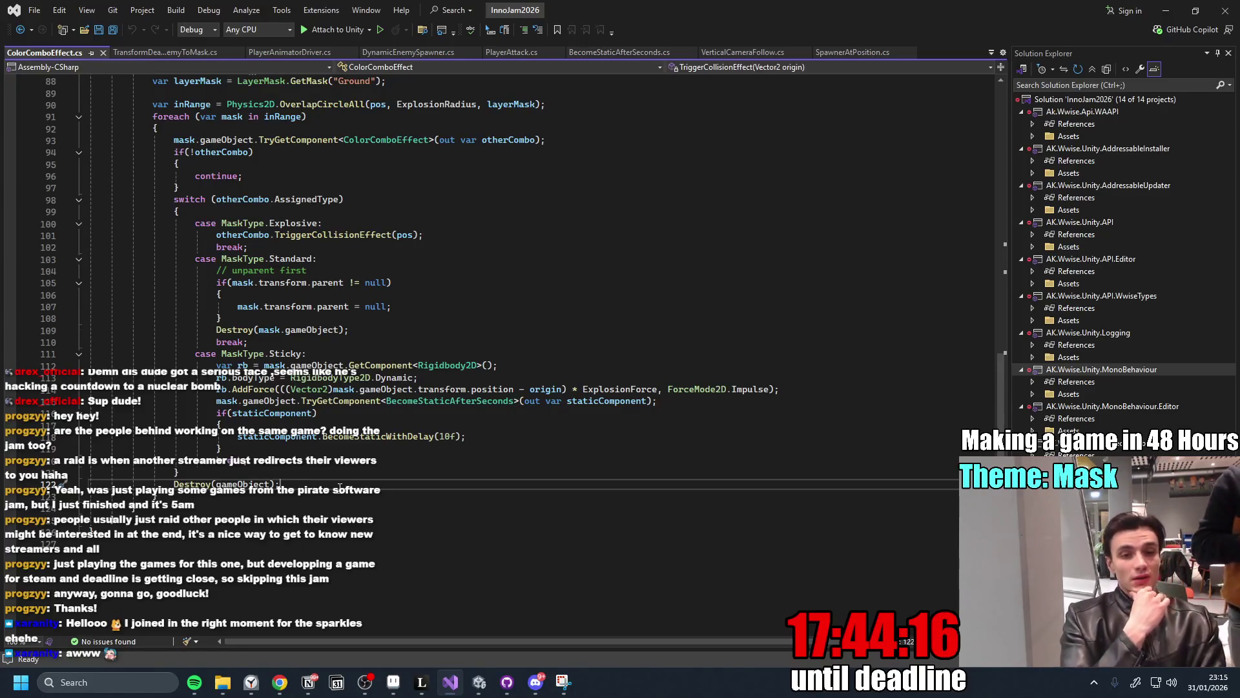
{"action": "key", "text": "Return"}
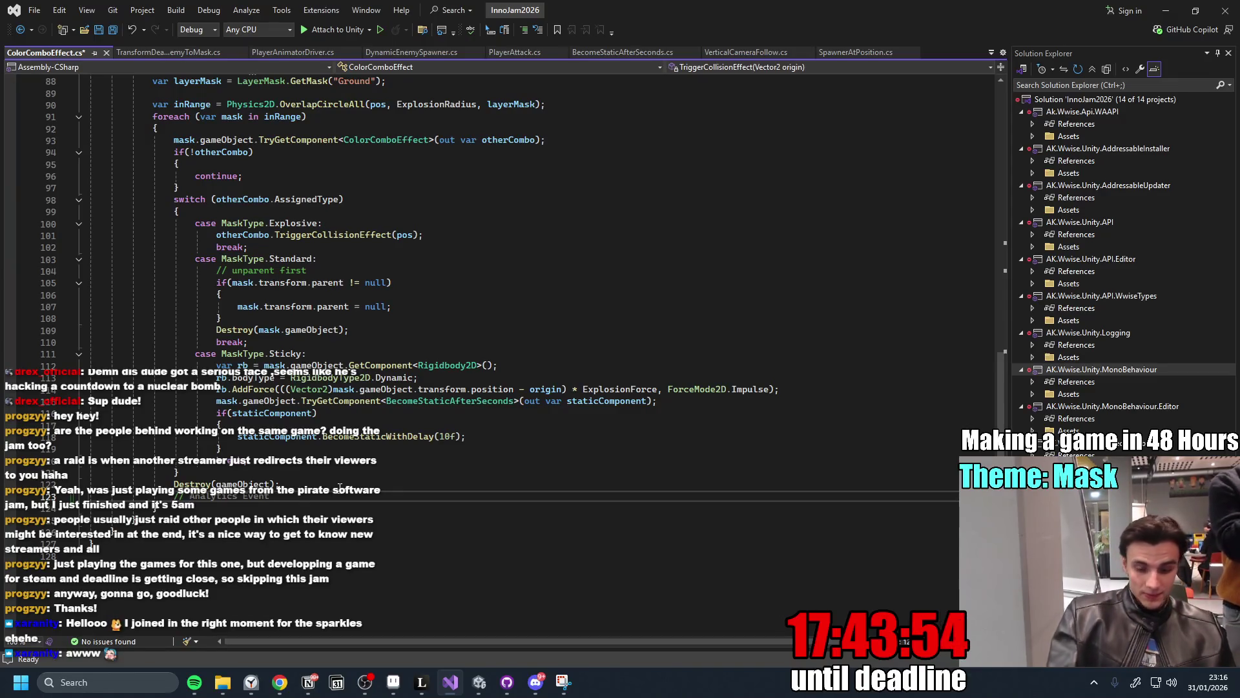
{"action": "type", "text": "inst"}
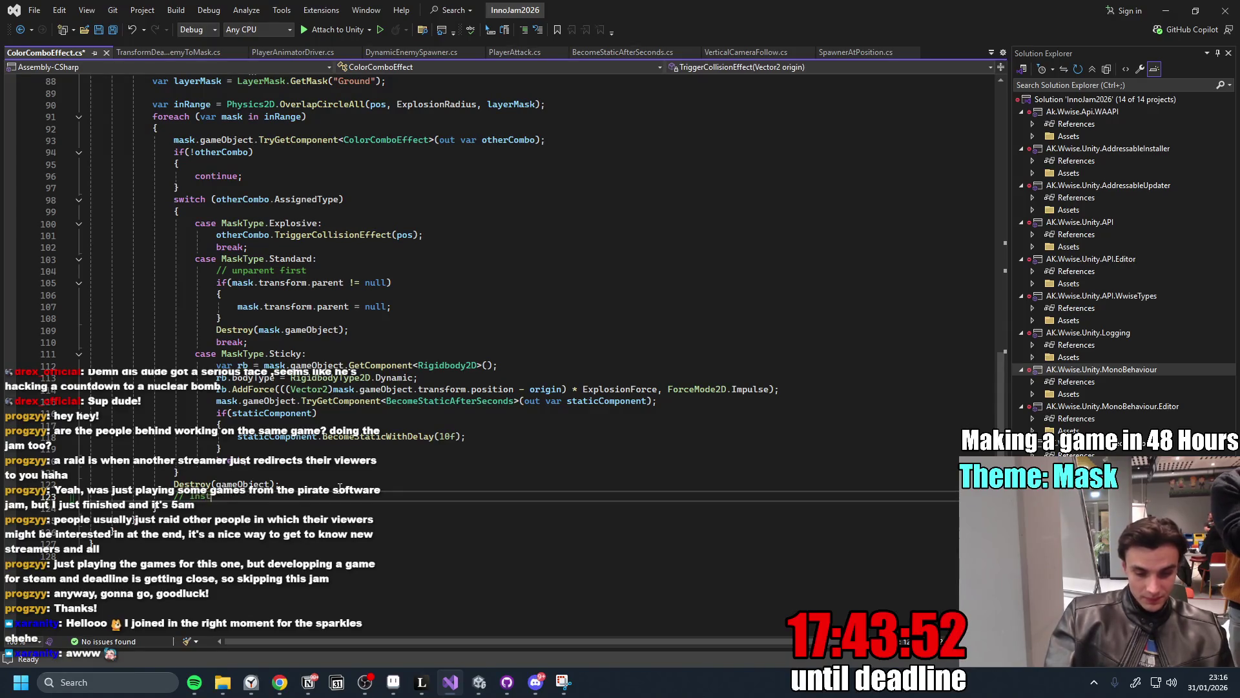
{"action": "type", "text": "te Particles"}
Finish the '// Instantiate Explosion Particles' comment, then return to the Unity editor.
{"action": "key", "text": "Return"}
{"action": "key", "text": "alt+Tab"}
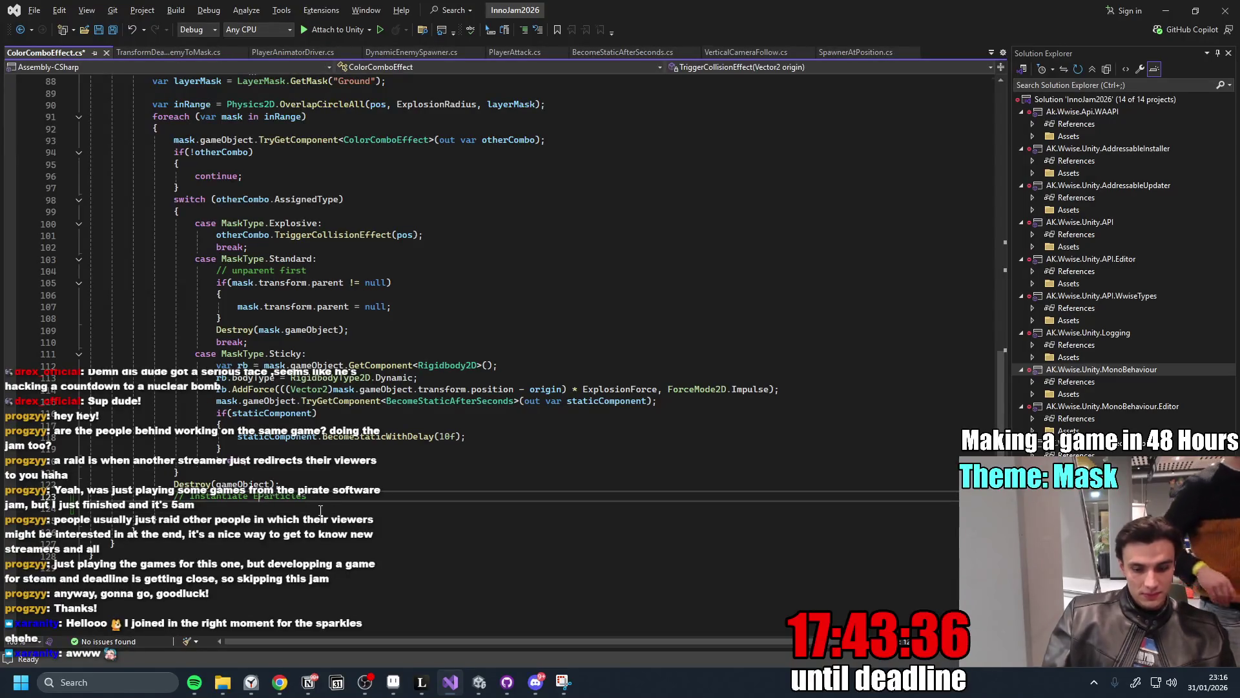
{"action": "type", "text": "Explosion"}
{"action": "left_click", "coordinate": [310, 511]}
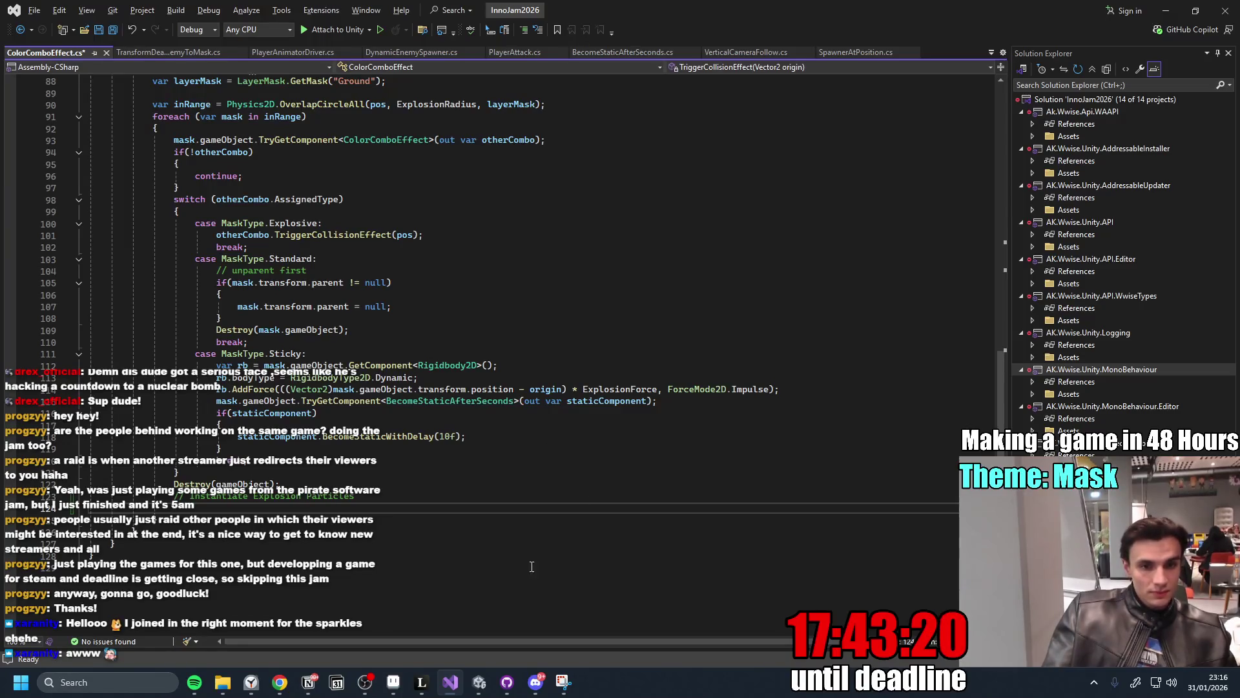
{"action": "left_click", "coordinate": [479, 684]}
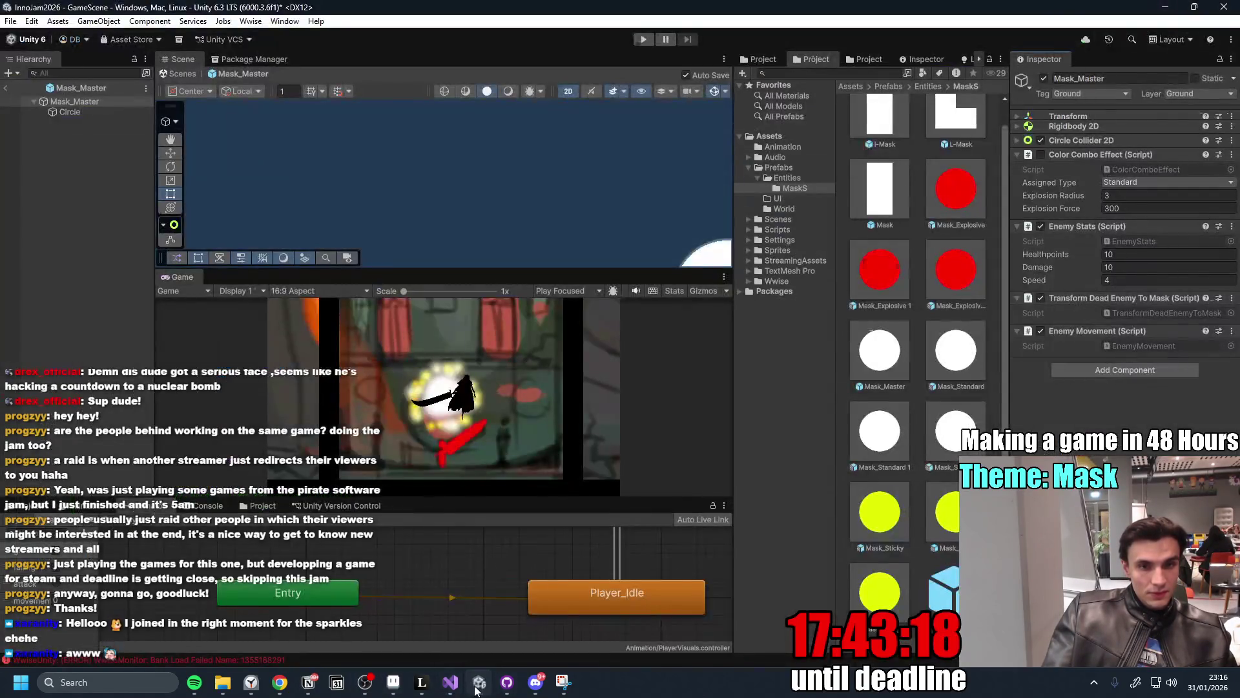
Exit the Mask_Master prefab and select ParticleExplosion in the Hierarchy to view its particle system.
{"action": "left_click_drag", "start_coordinate": [495, 496], "coordinate": [495, 435]}
{"action": "left_click", "coordinate": [7, 88]}
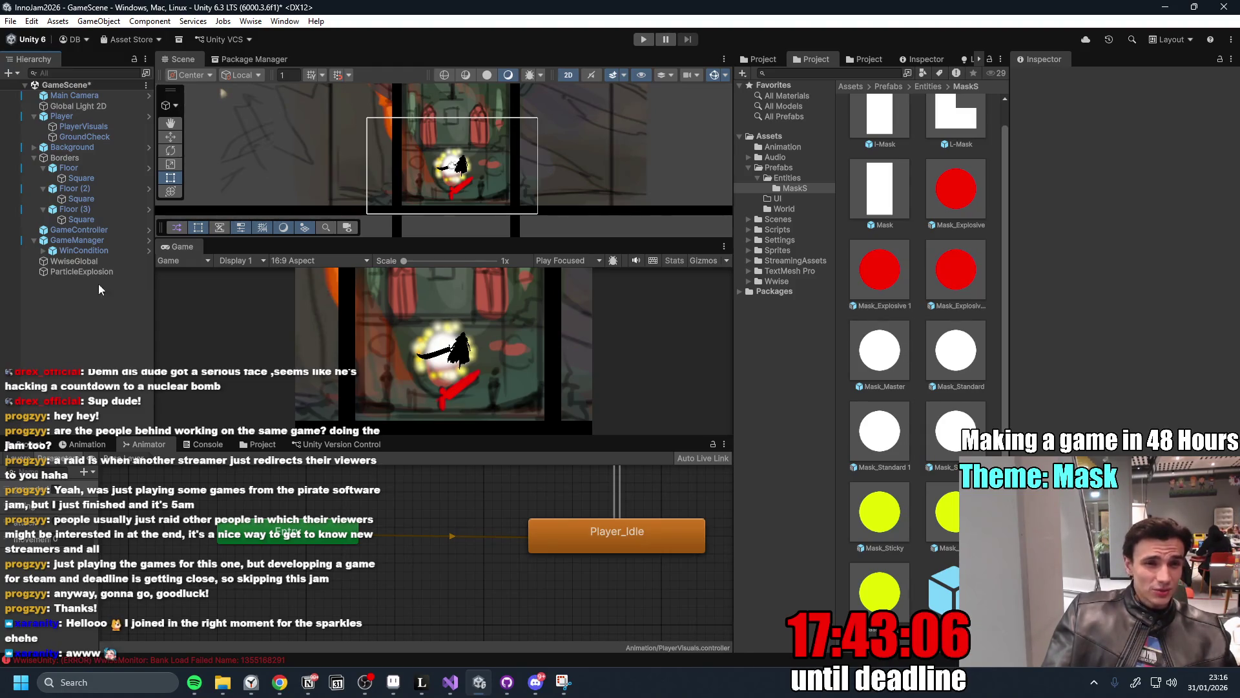
{"action": "left_click", "coordinate": [83, 272]}
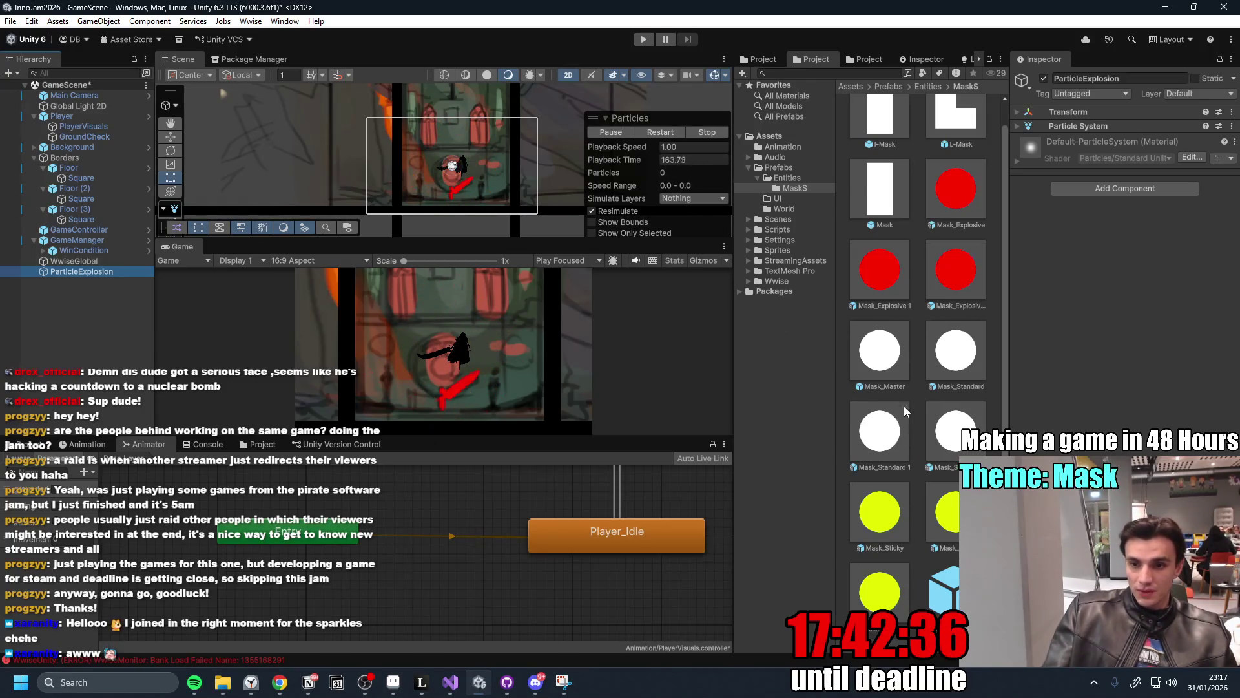
{"action": "left_click", "coordinate": [505, 678]}
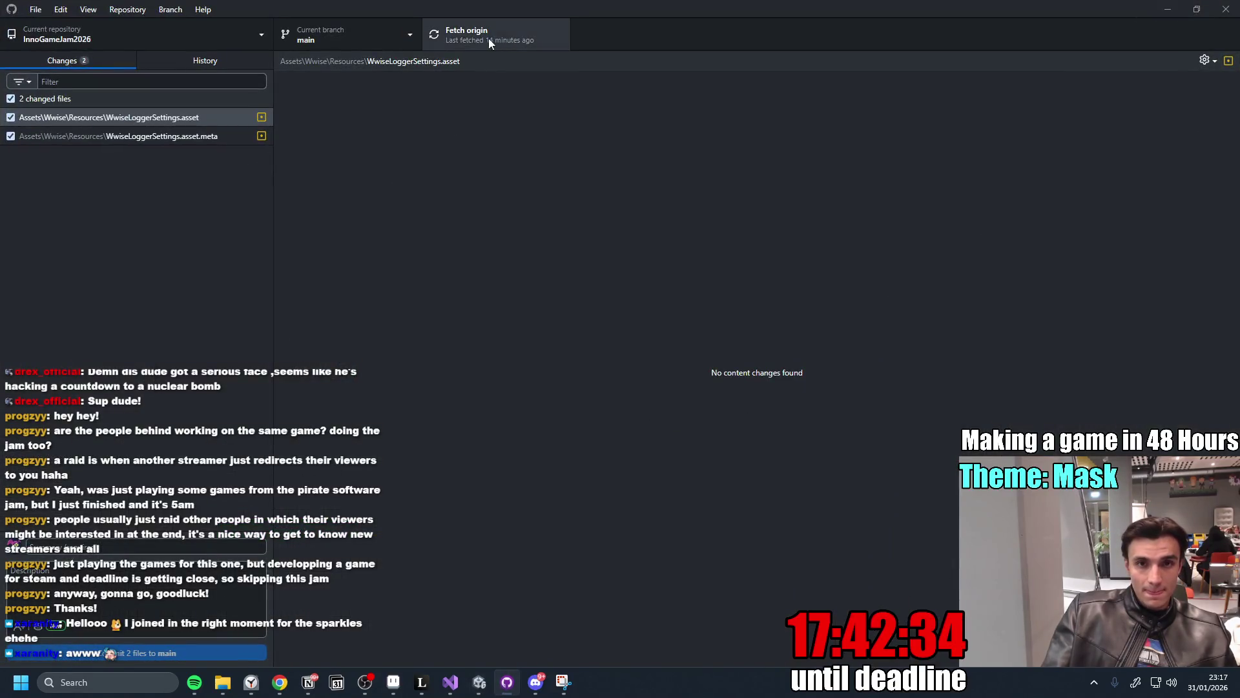
{"action": "left_click", "coordinate": [1175, 9]}
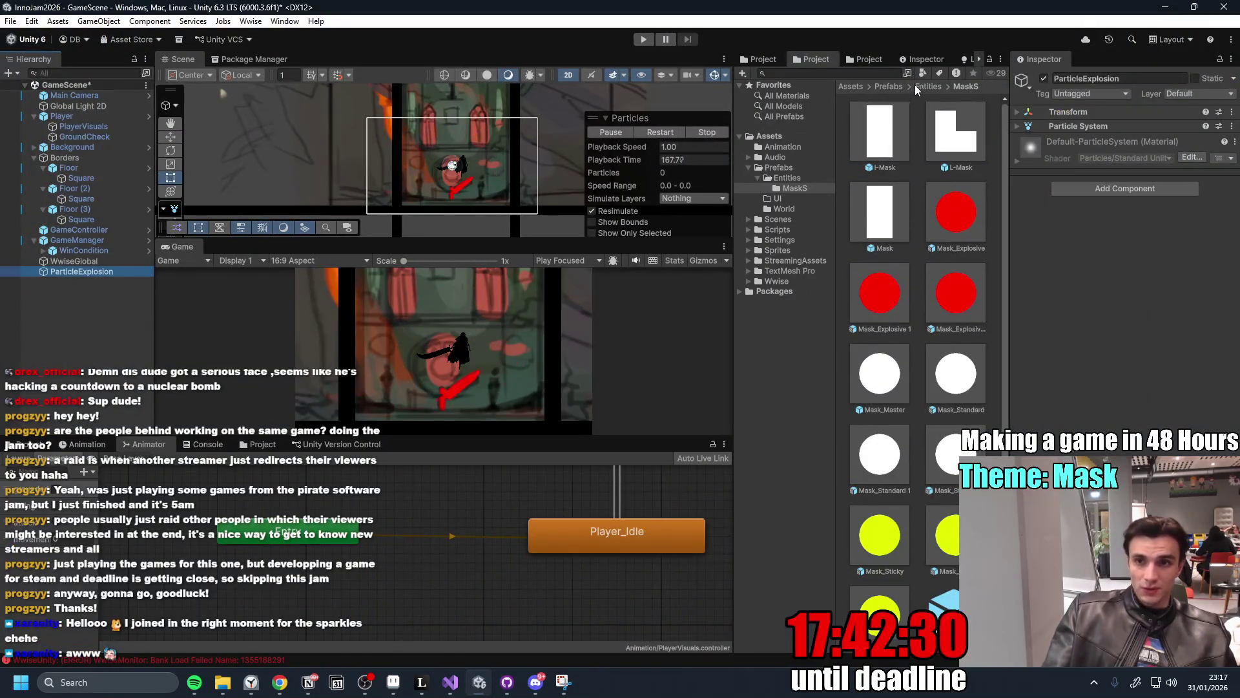
Add the BorderDamageIndicator prefab from Assets/Prefabs to the GameScene hierarchy.
{"action": "left_click", "coordinate": [885, 86]}
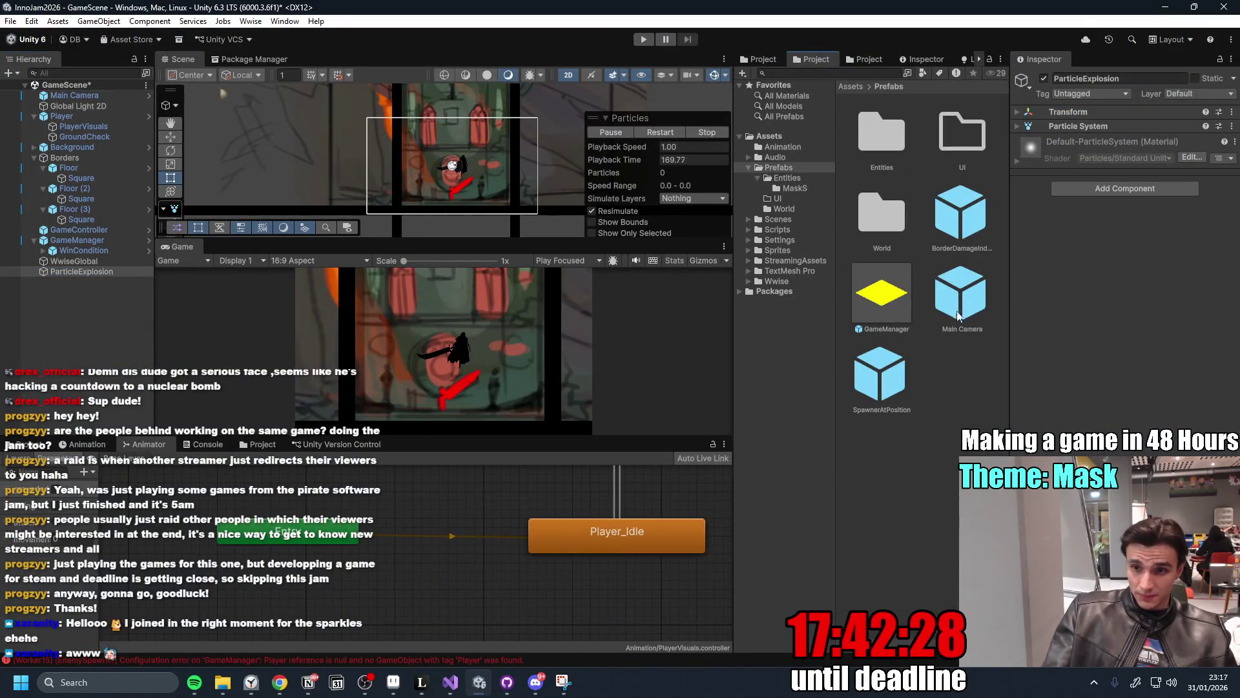
{"action": "left_click", "coordinate": [91, 272]}
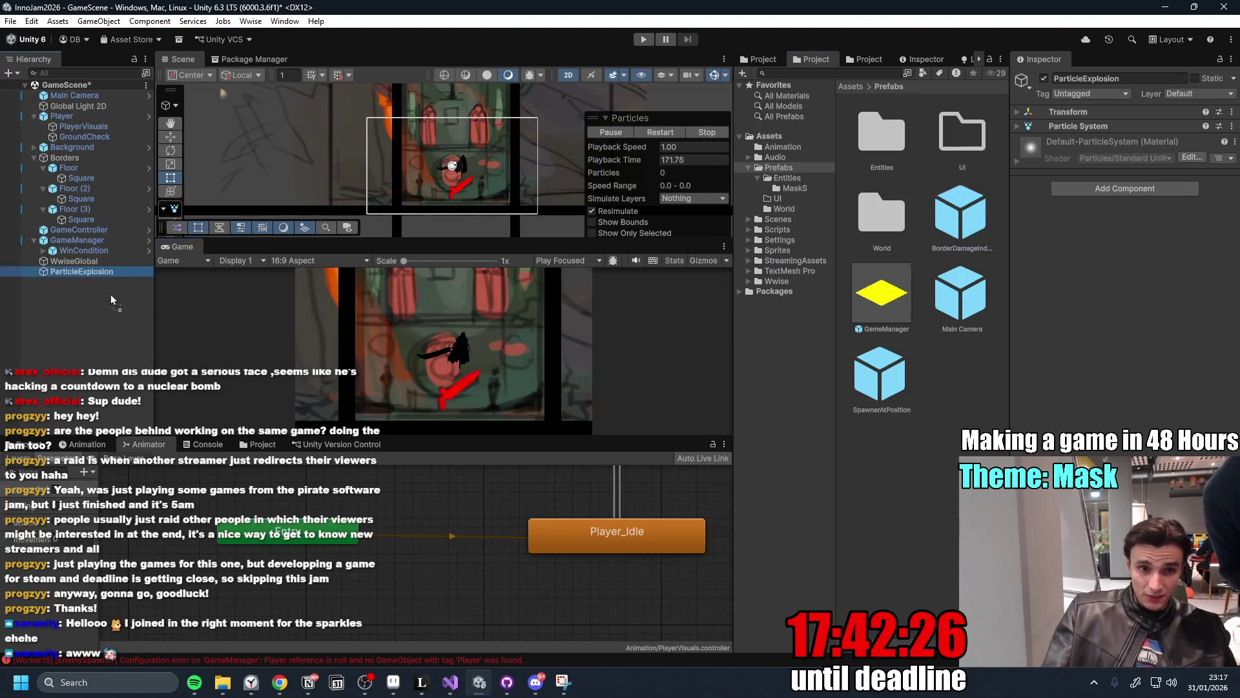
{"action": "left_click_drag", "start_coordinate": [75, 304], "coordinate": [76, 306]}
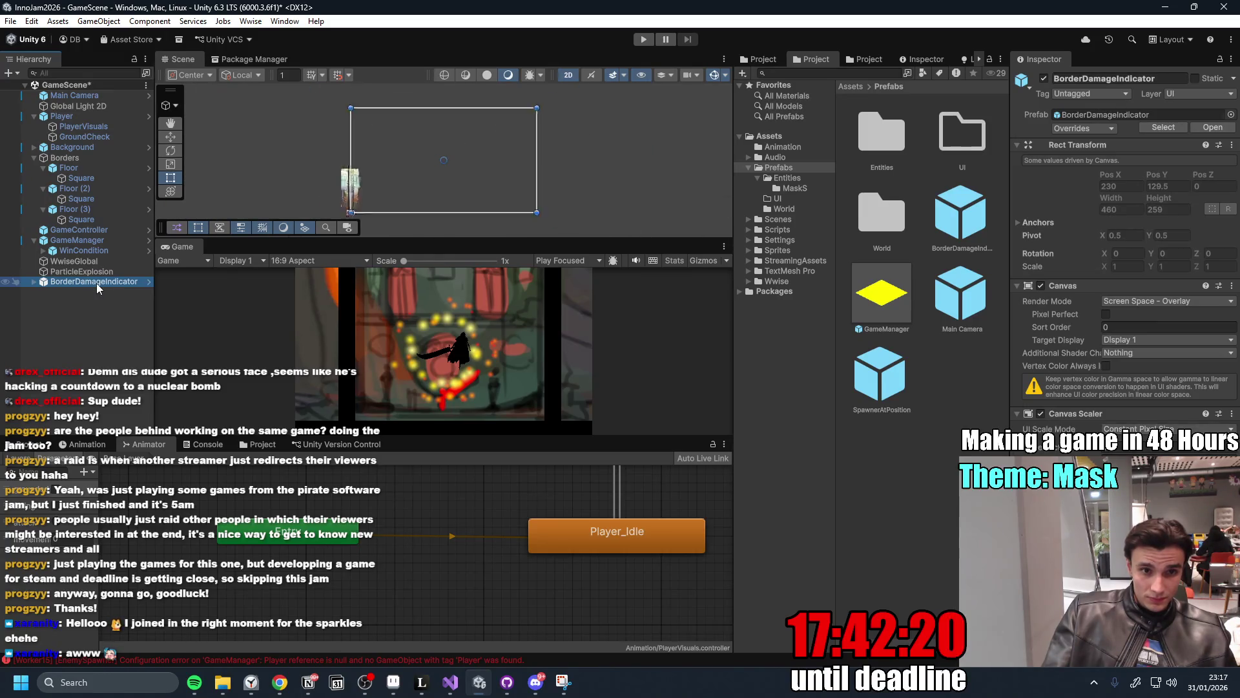
Maximize the Game view and playtest until the Game Over screen, then stop.
{"action": "double_click", "coordinate": [191, 247]}
{"action": "left_click", "coordinate": [650, 39]}
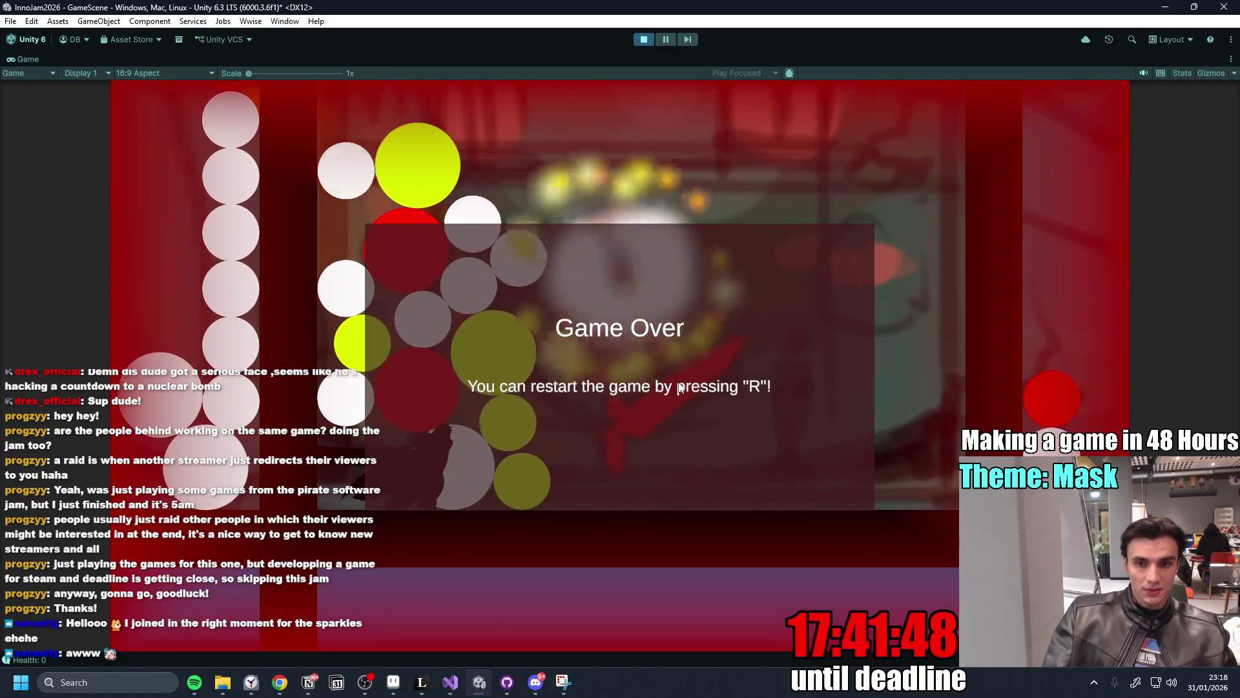
{"action": "left_click", "coordinate": [644, 39]}
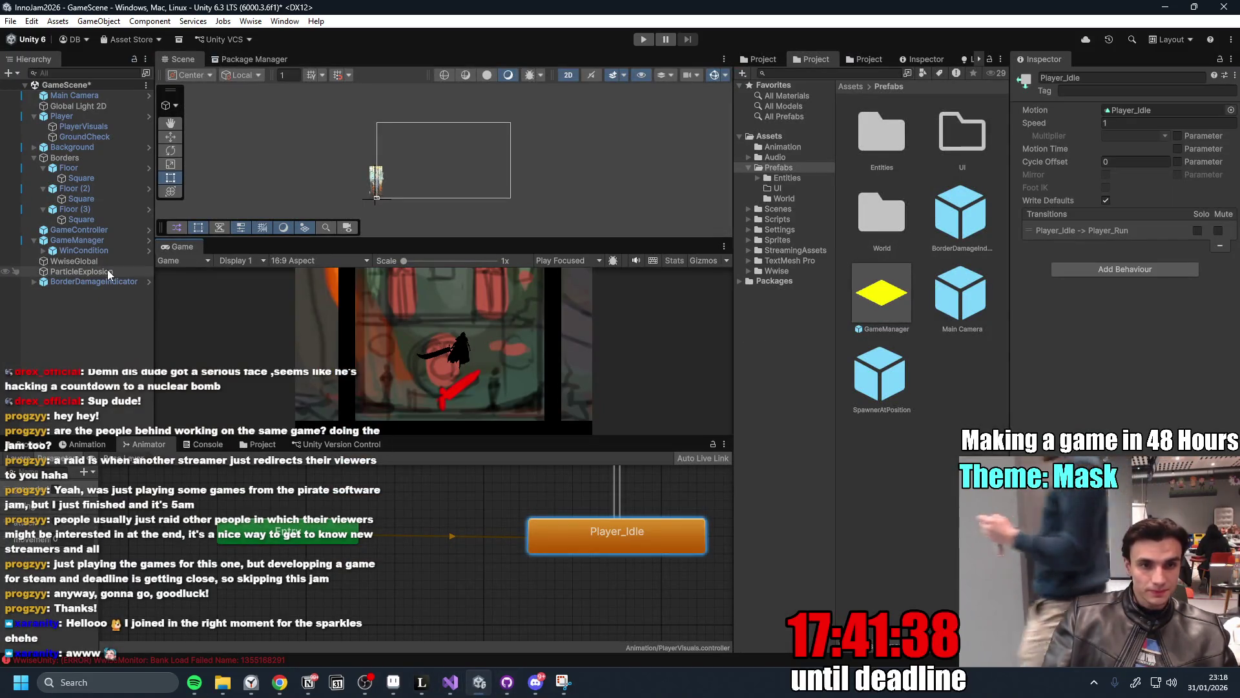
Create a new 'Effects' folder inside Assets/Prefabs.
{"action": "left_click", "coordinate": [81, 270]}
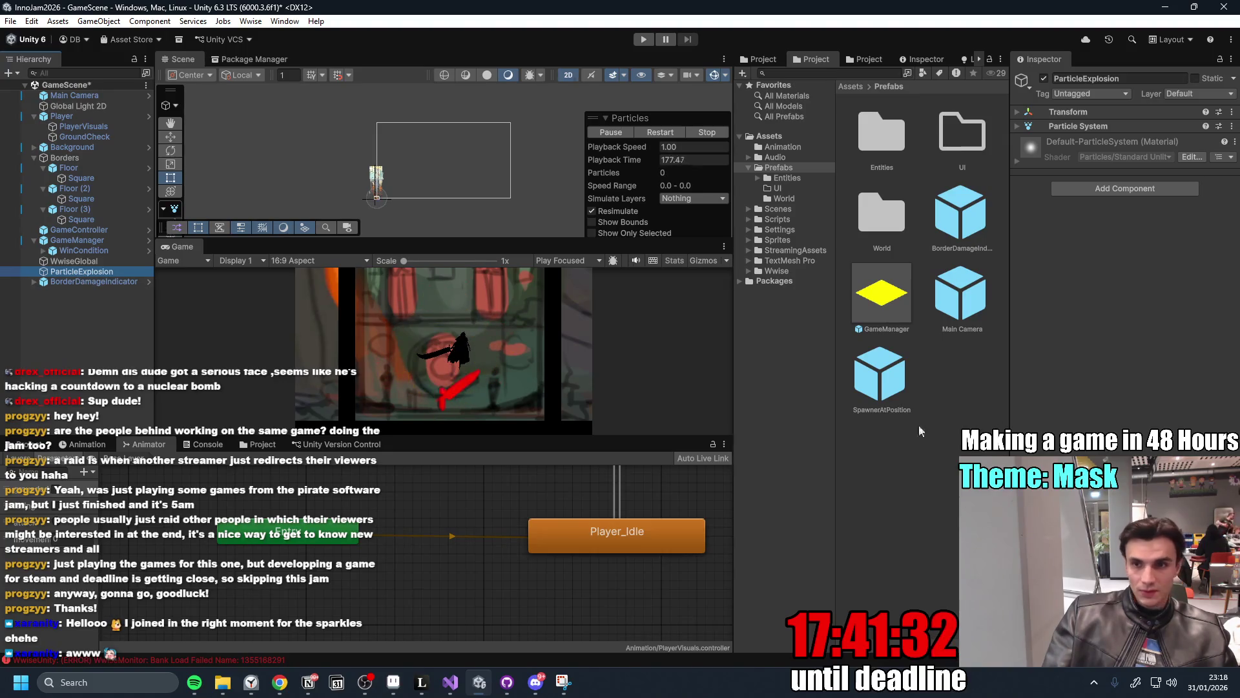
{"action": "left_click", "coordinate": [904, 456]}
{"action": "key", "text": "ctrl+shift+n"}
{"action": "type", "text": "Effects"}
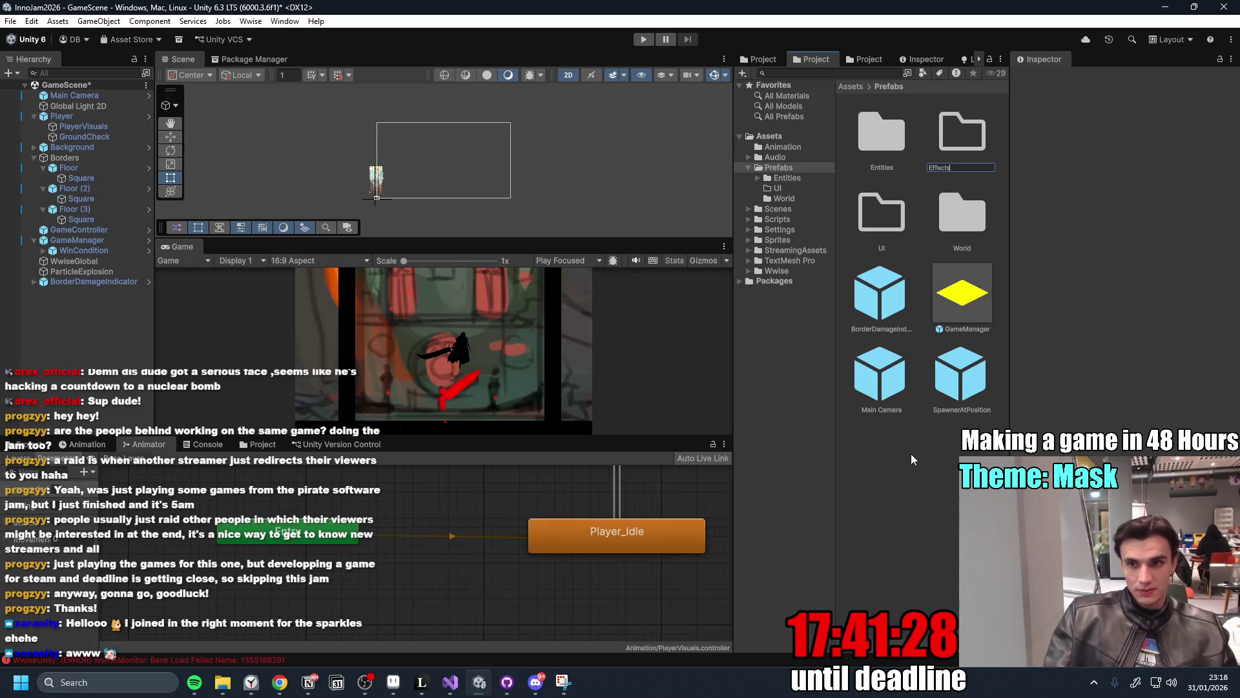
{"action": "key", "text": "Return"}
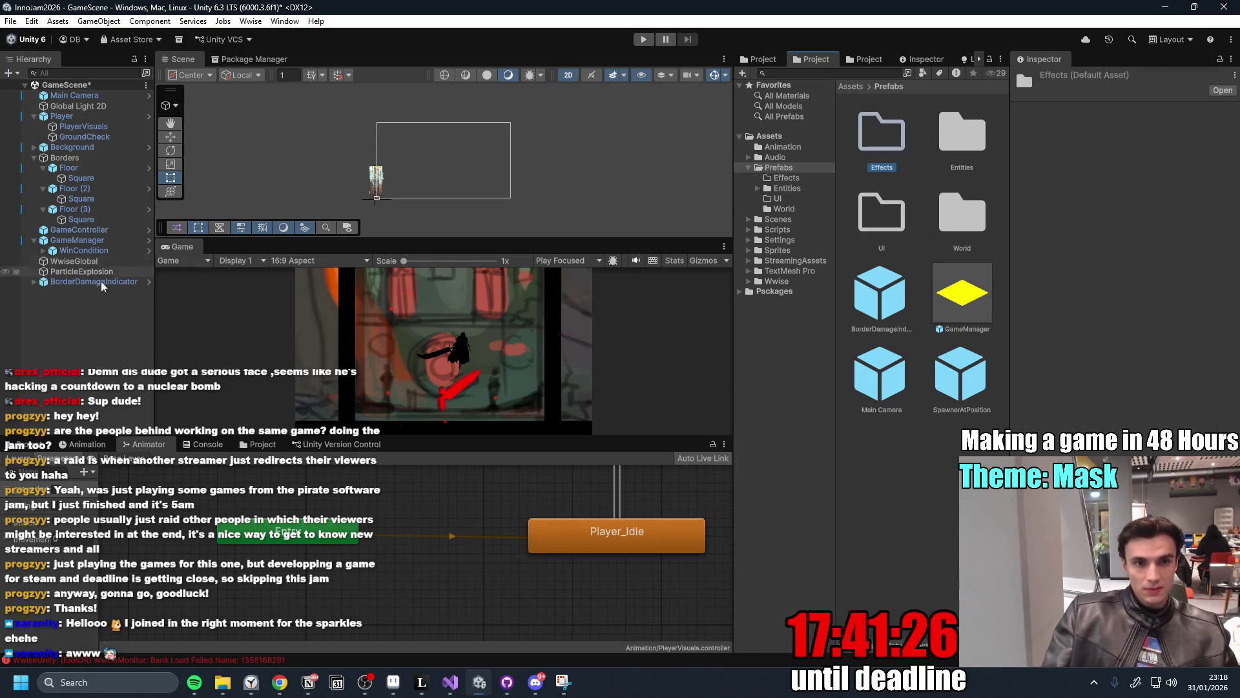
Save ParticleExplosion as a prefab in Effects, open it, and turn off particle looping.
{"action": "left_click_drag", "start_coordinate": [93, 276], "coordinate": [866, 226]}
{"action": "left_click_drag", "start_coordinate": [882, 147], "coordinate": [882, 147]}
{"action": "double_click", "coordinate": [882, 147]}
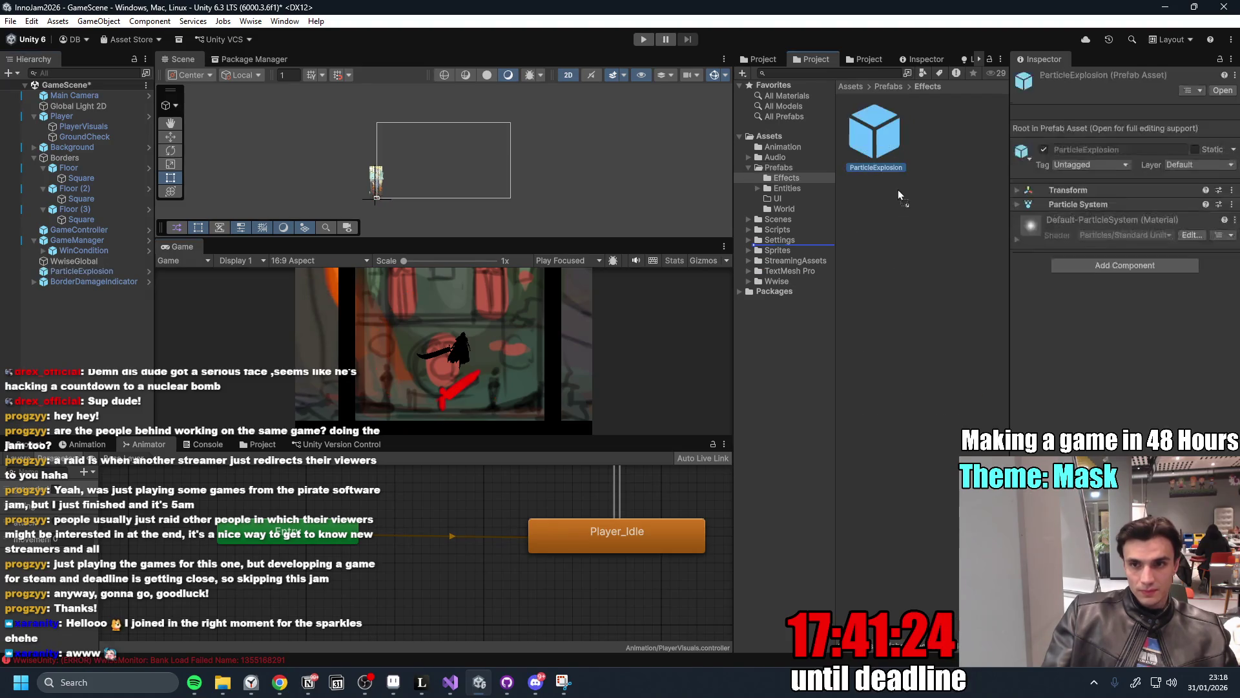
{"action": "double_click", "coordinate": [874, 149]}
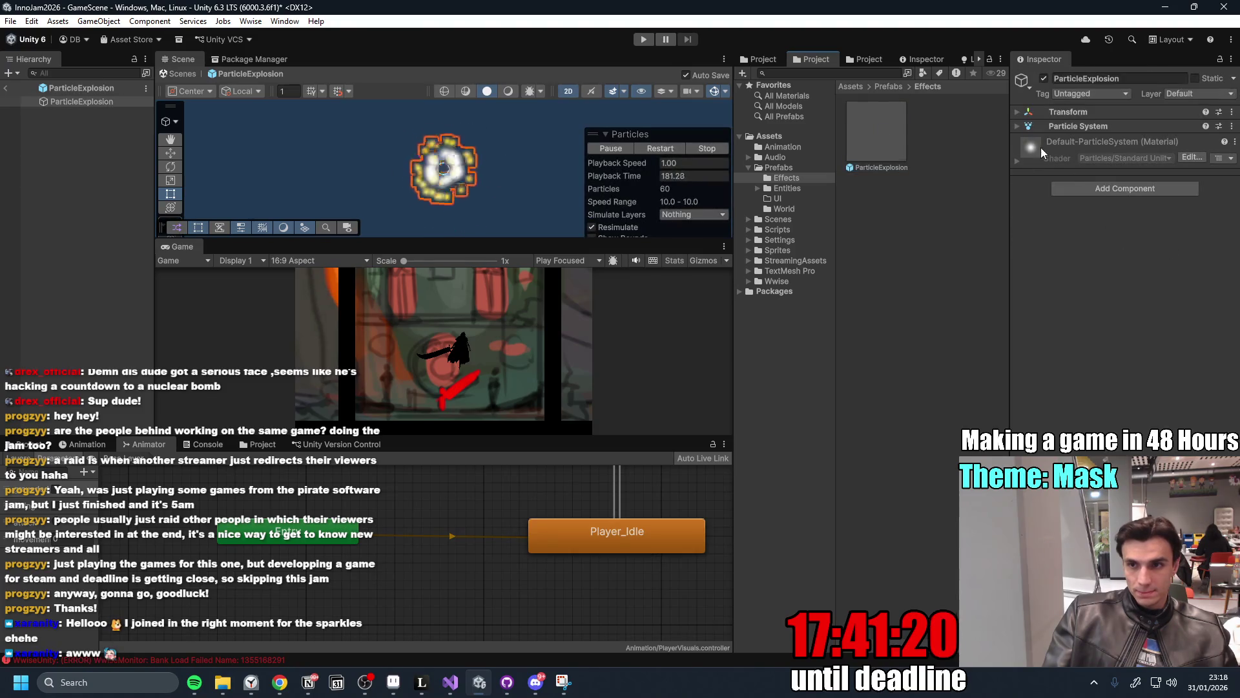
{"action": "left_click", "coordinate": [1078, 126]}
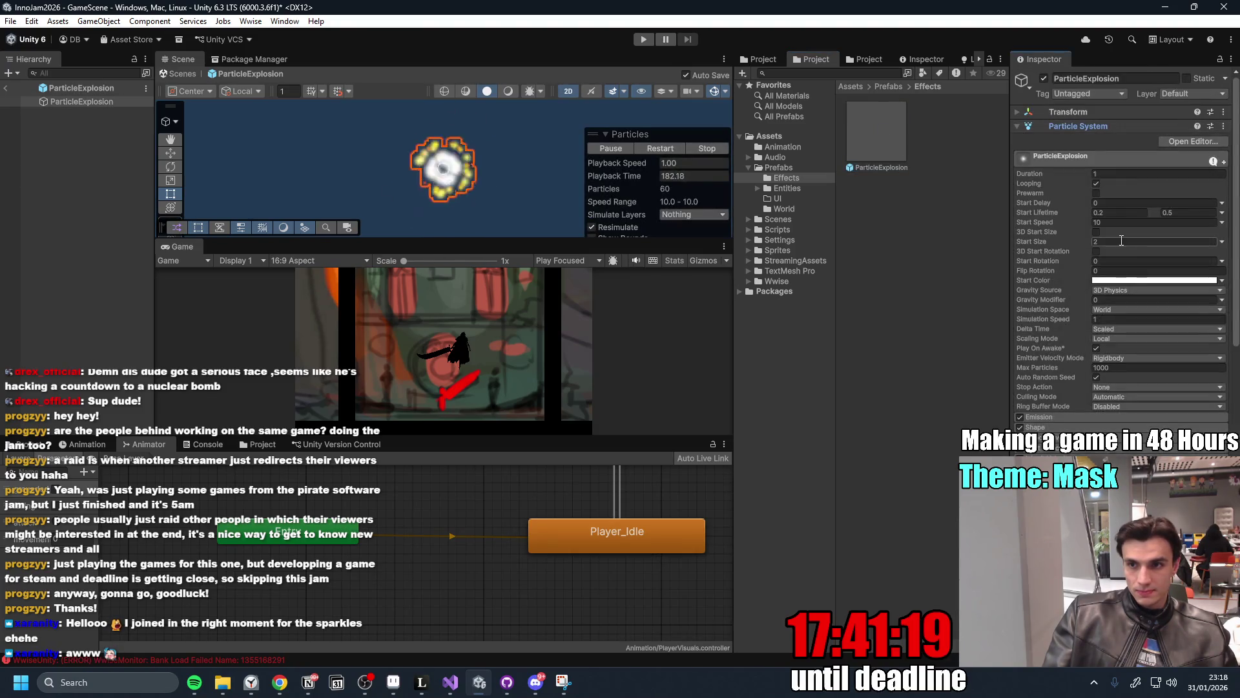
{"action": "left_click", "coordinate": [1097, 185]}
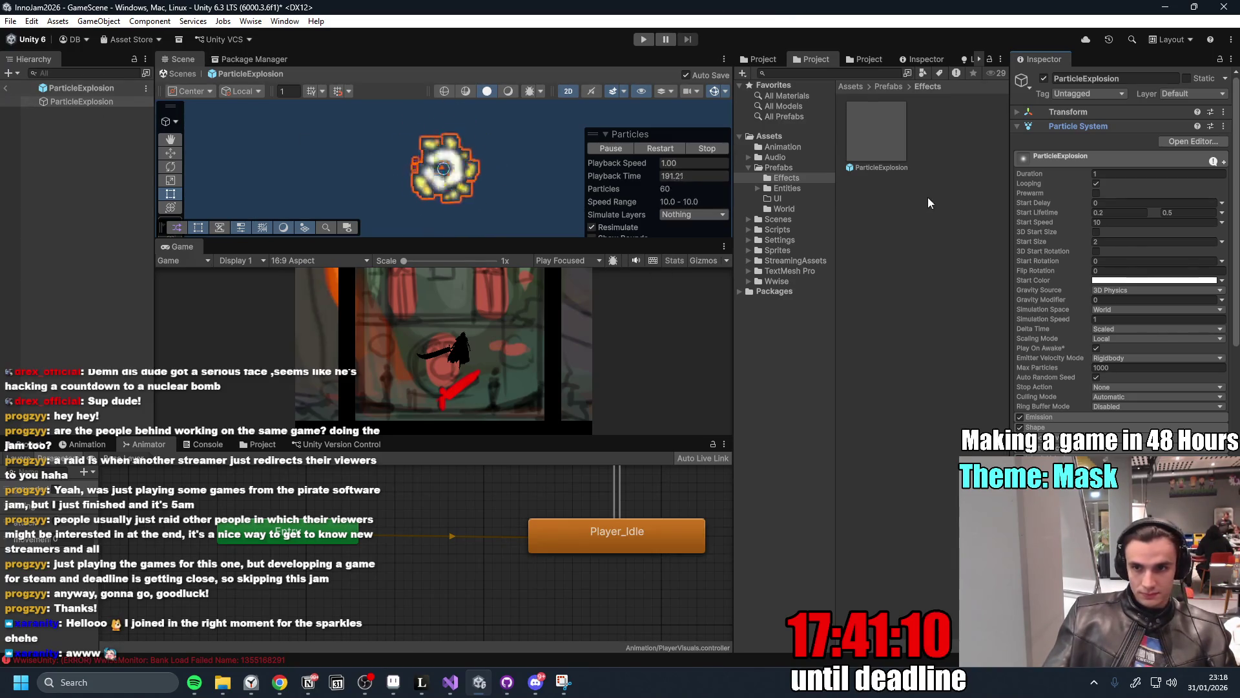
{"action": "left_click", "coordinate": [1096, 185]}
Give the ParticleExplosion prefab a Self Destruct Timer of 1.5 and return to the scene.
{"action": "left_click", "coordinate": [876, 137]}
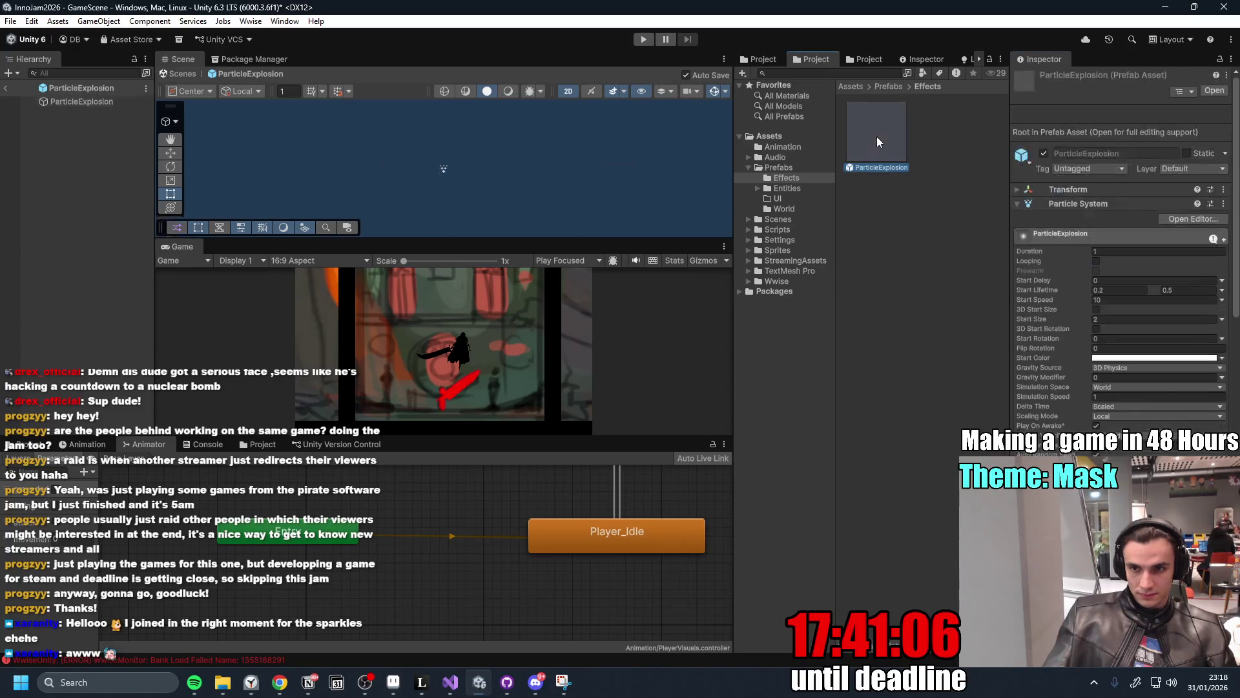
{"action": "left_click", "coordinate": [1024, 206]}
{"action": "left_click", "coordinate": [1127, 269]}
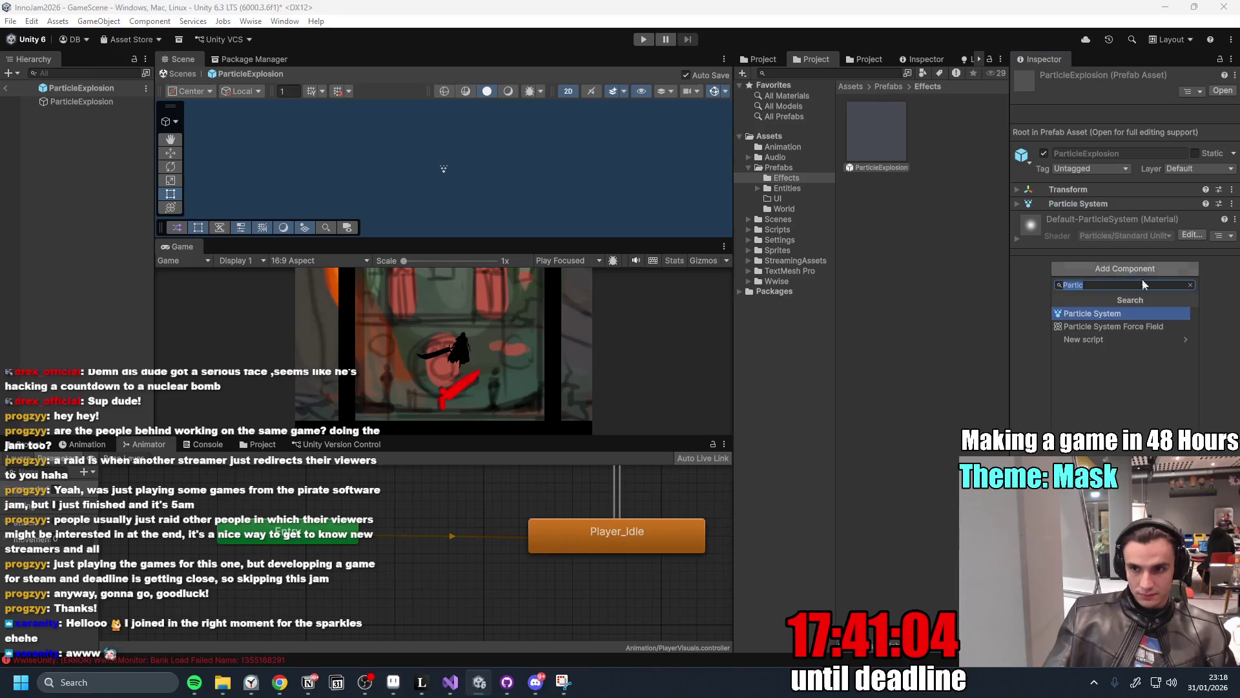
{"action": "type", "text": "Dest"}
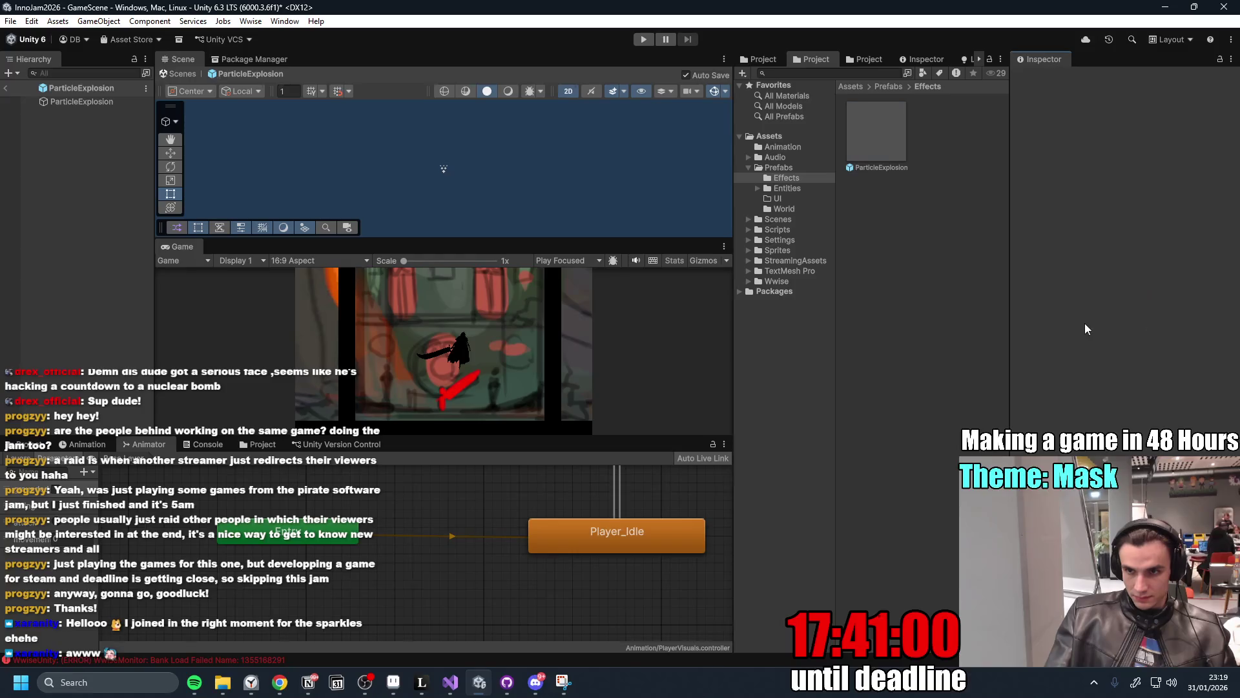
{"action": "left_click", "coordinate": [82, 104]}
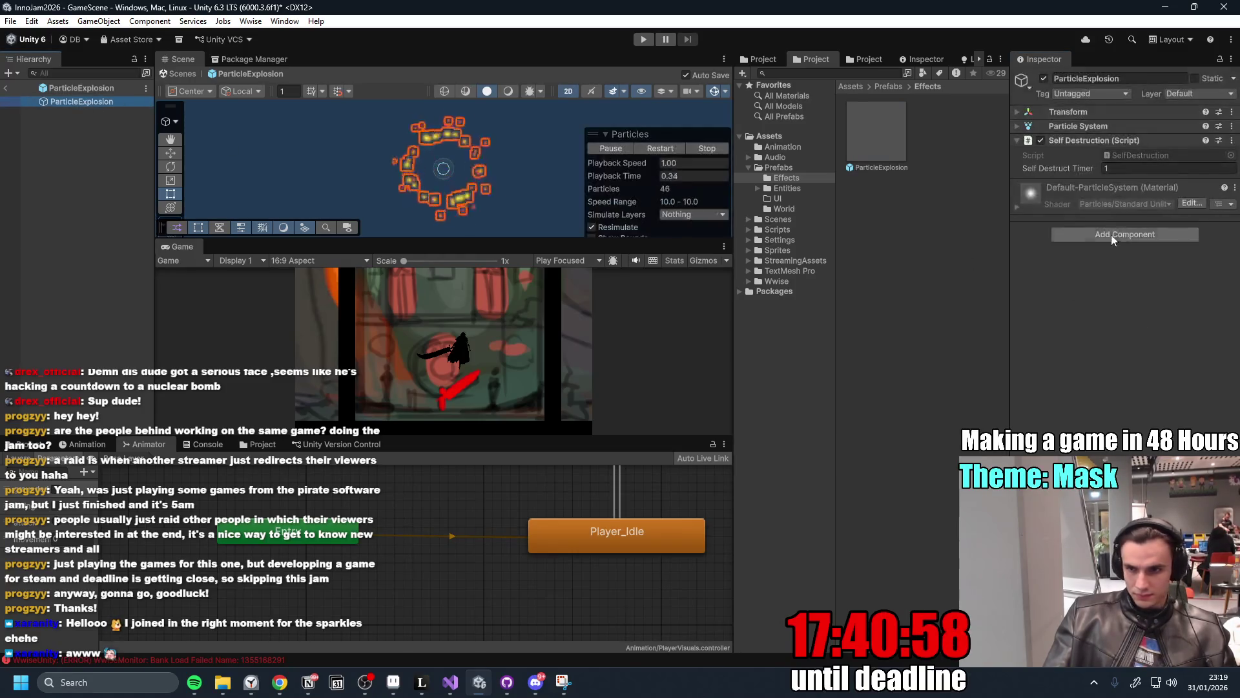
{"action": "left_click", "coordinate": [1129, 169]}
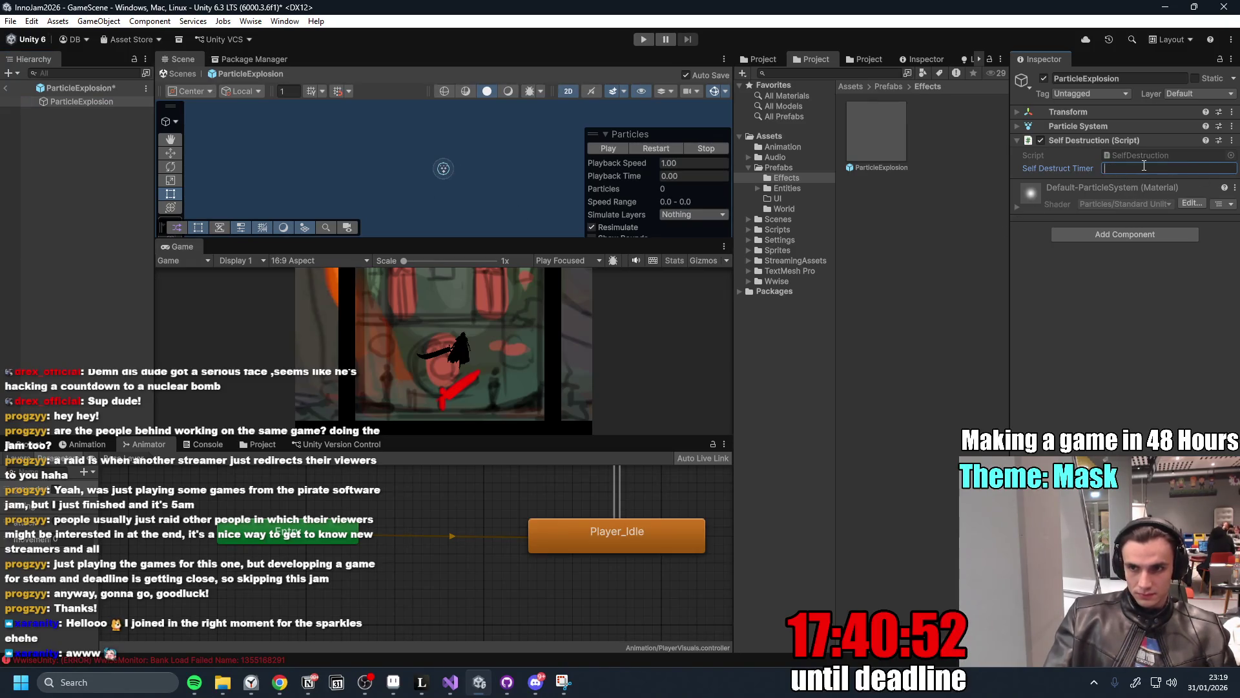
{"action": "type", "text": "1.5"}
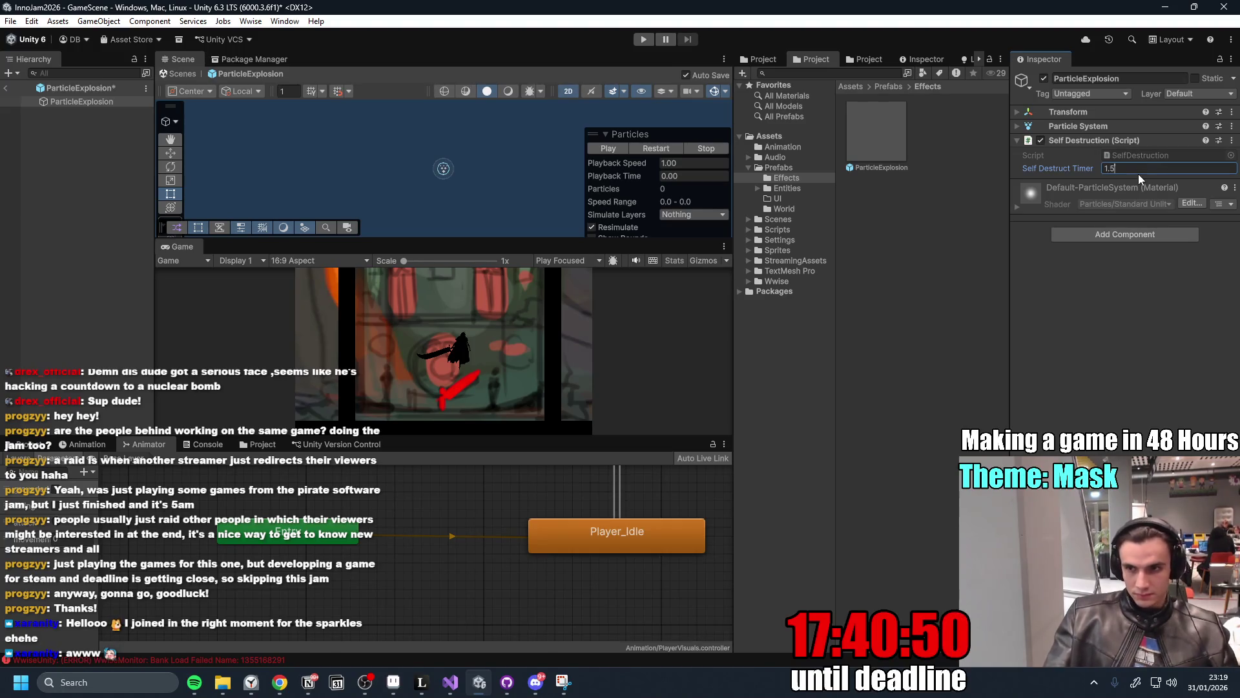
{"action": "left_click", "coordinate": [6, 89]}
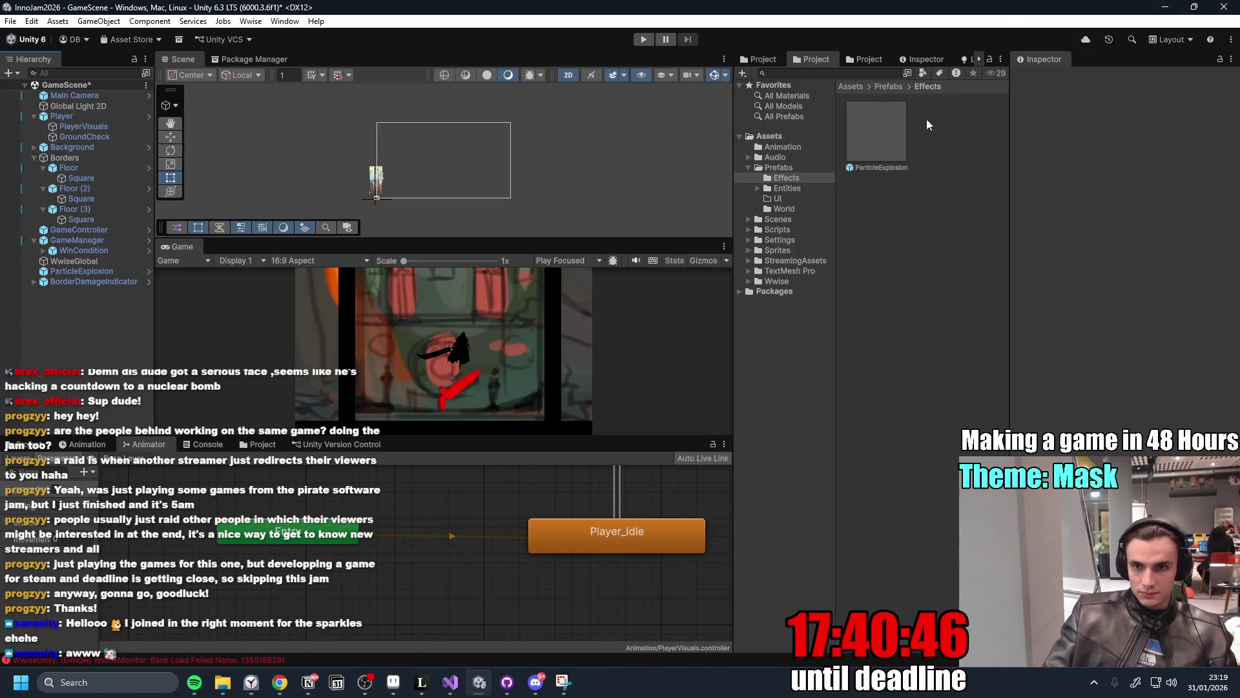
Search 'Master', open the Mask_Master prefab, and edit its Color Combo Effect script.
{"action": "left_click", "coordinate": [862, 75]}
{"action": "type", "text": "Master"}
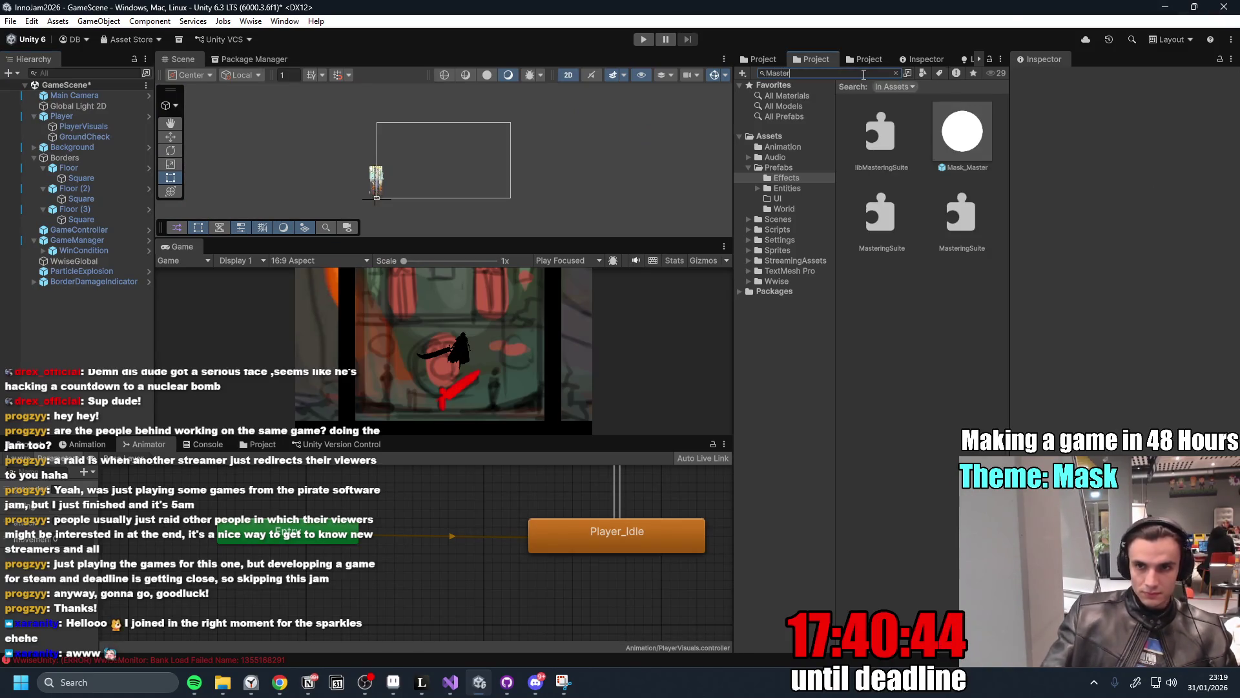
{"action": "double_click", "coordinate": [965, 141]}
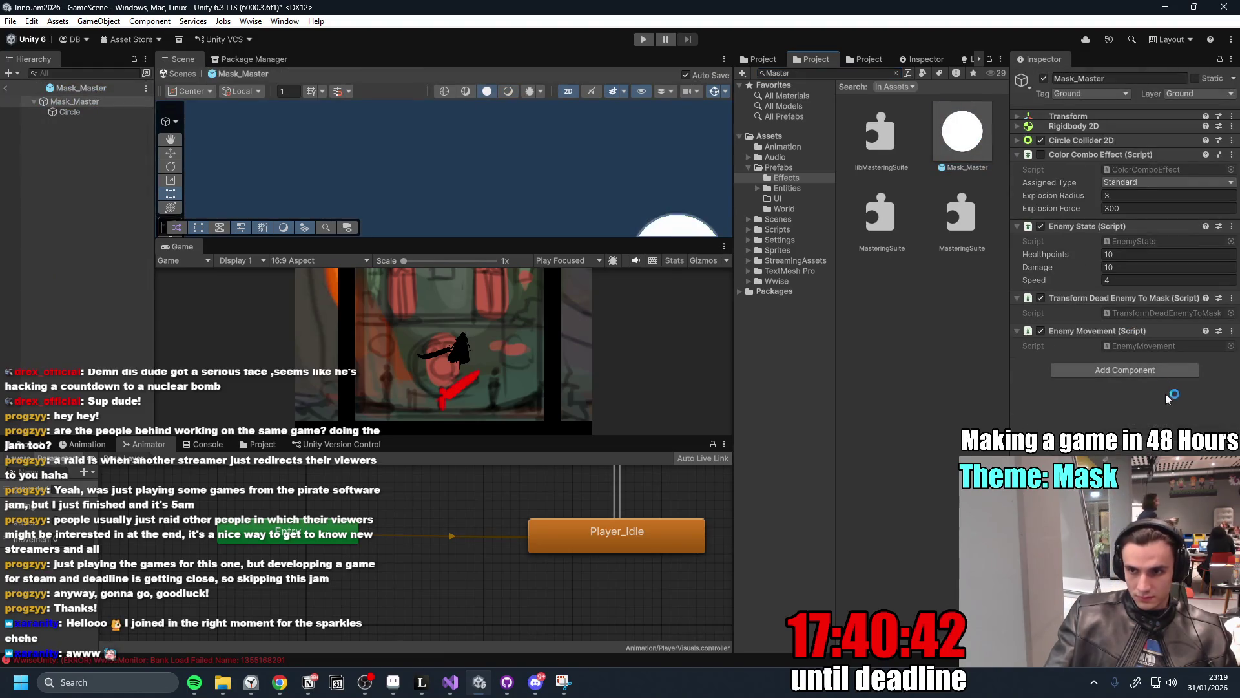
{"action": "left_click", "coordinate": [1232, 156]}
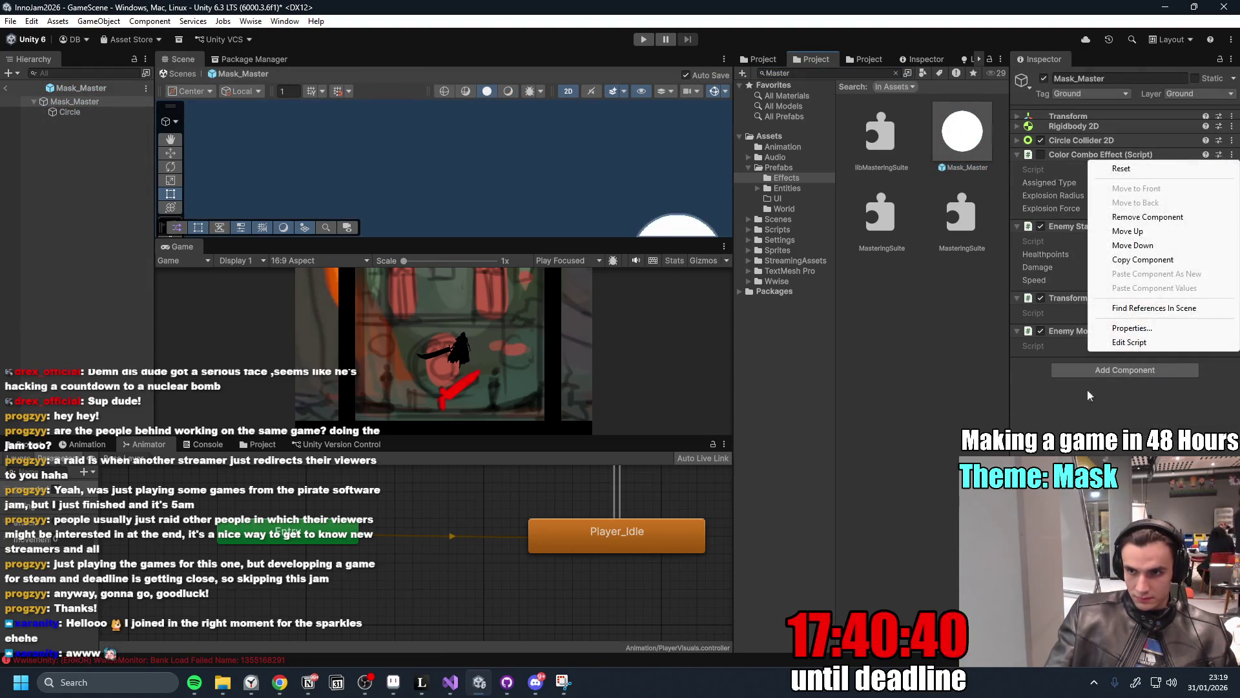
{"action": "left_click", "coordinate": [1130, 342]}
{"action": "scroll", "coordinate": [719, 378], "scroll_direction": "up", "scroll_amount": 10}
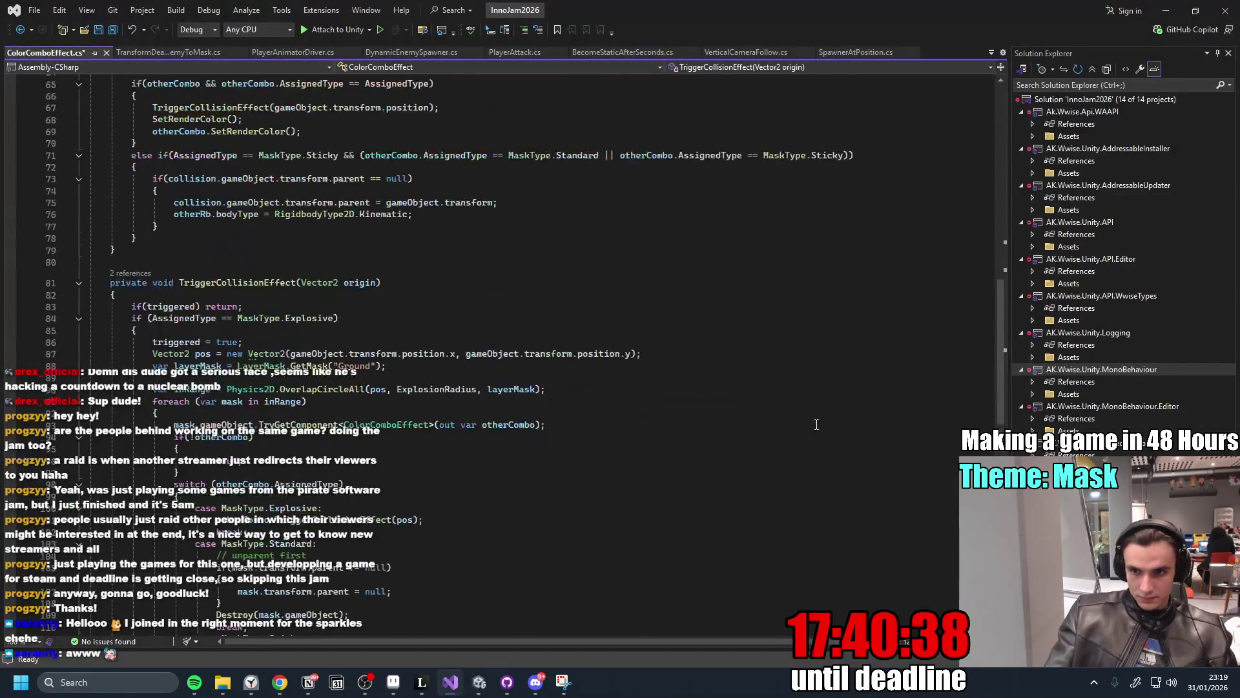
Declare public GameObject fields particlesExplosionPrefab and damageParticlesPrefab below the existing fields.
{"action": "scroll", "coordinate": [251, 348], "scroll_direction": "up", "scroll_amount": 8}
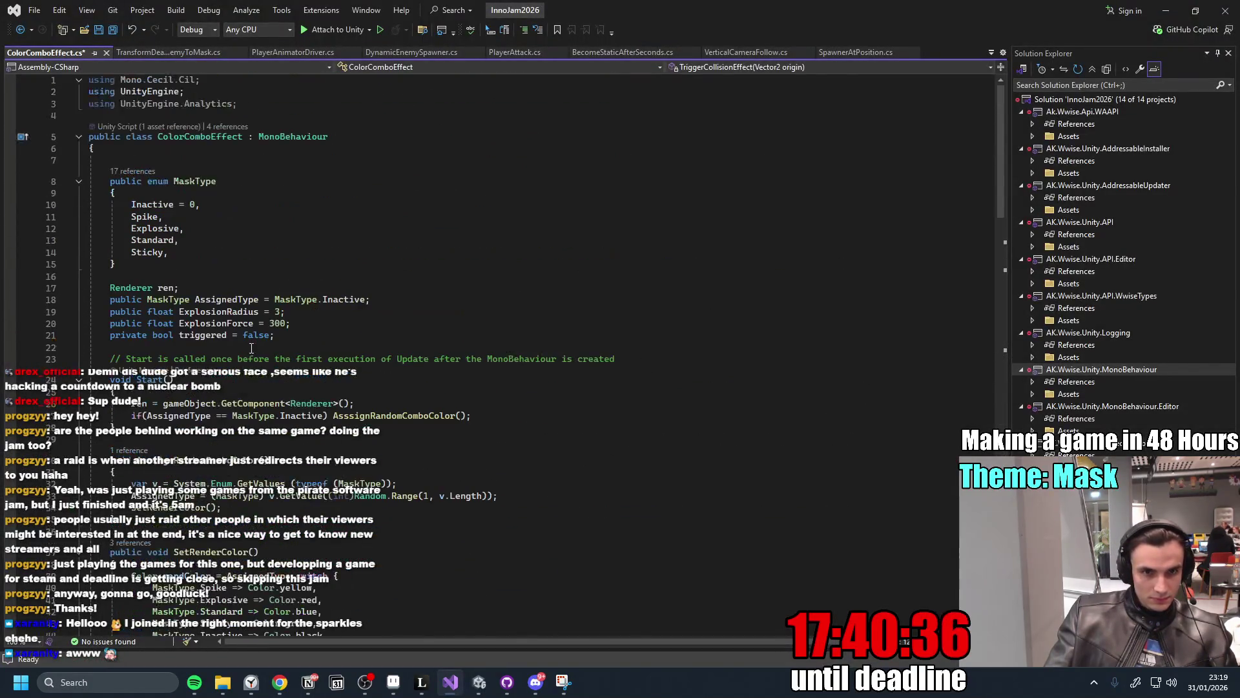
{"action": "left_click", "coordinate": [345, 340]}
{"action": "key", "text": "Return"}
{"action": "type", "text": "public GameObject "}
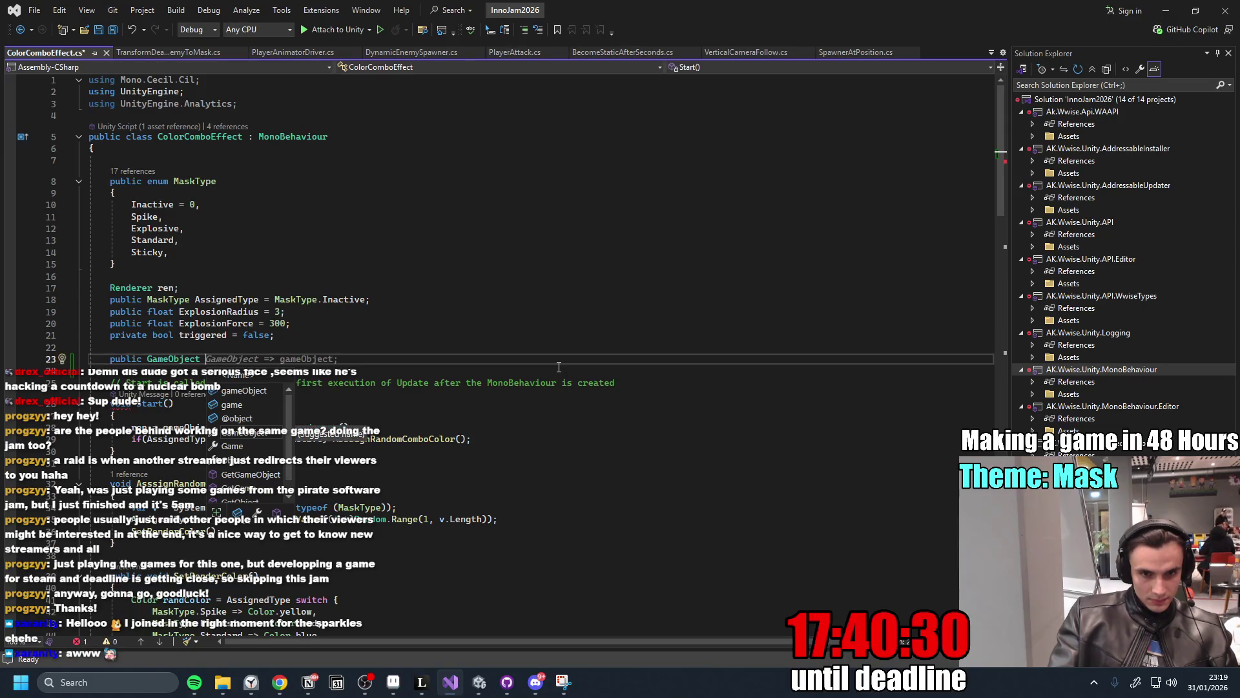
{"action": "type", "text": "particlesExpl"}
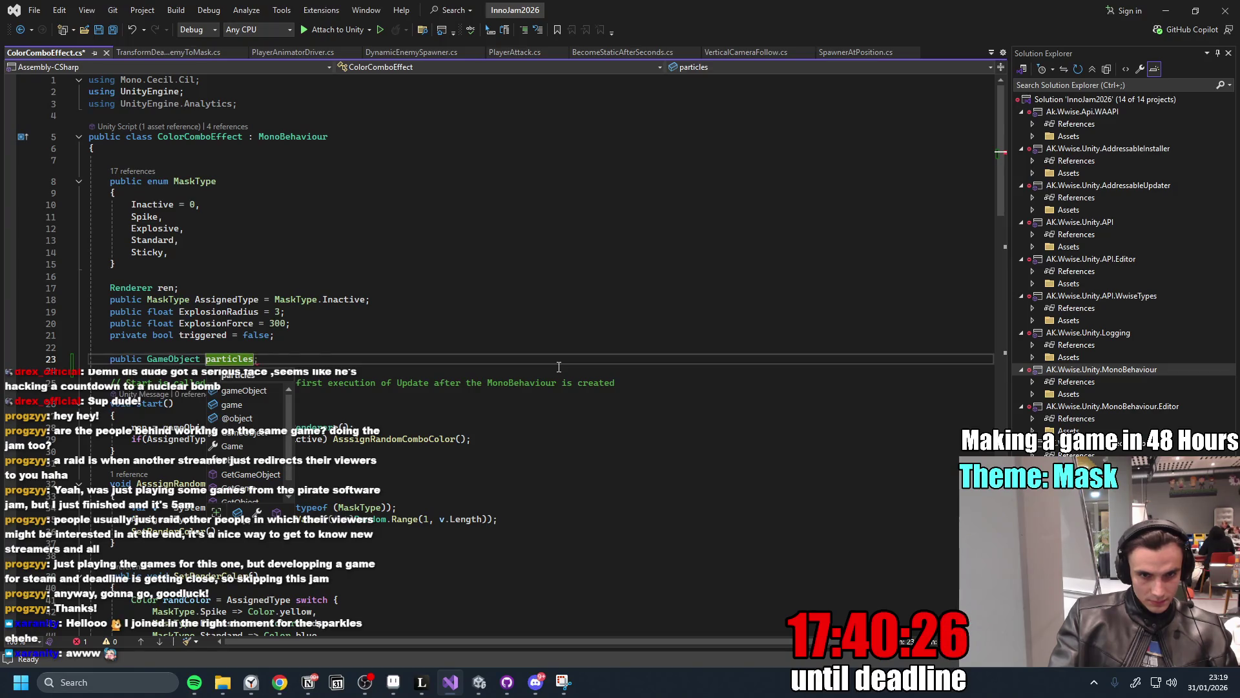
{"action": "type", "text": "osionP"}
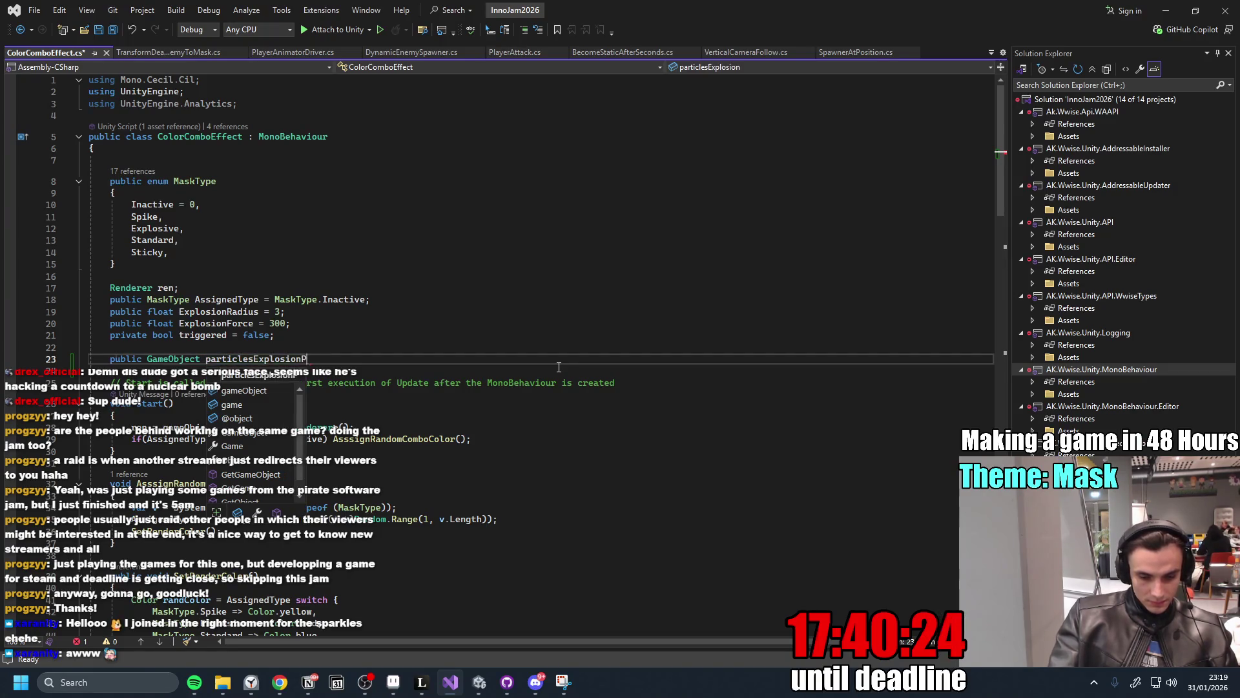
{"action": "type", "text": "refa"}
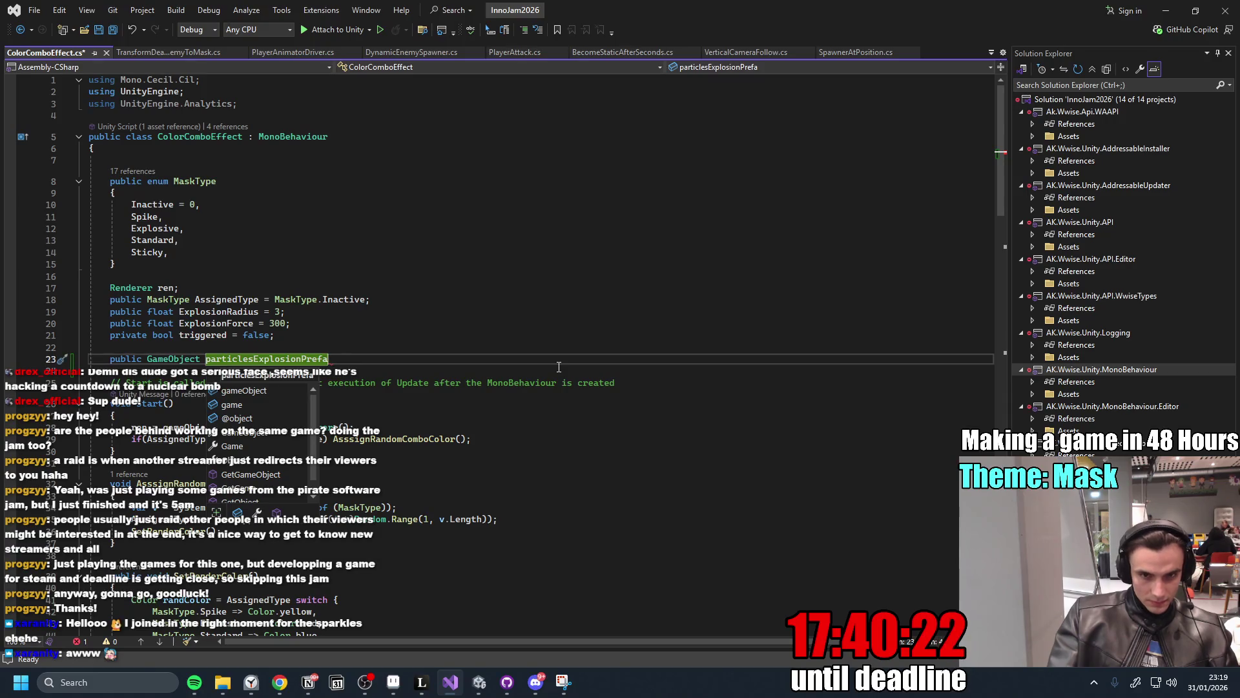
{"action": "type", "text": "b;"}
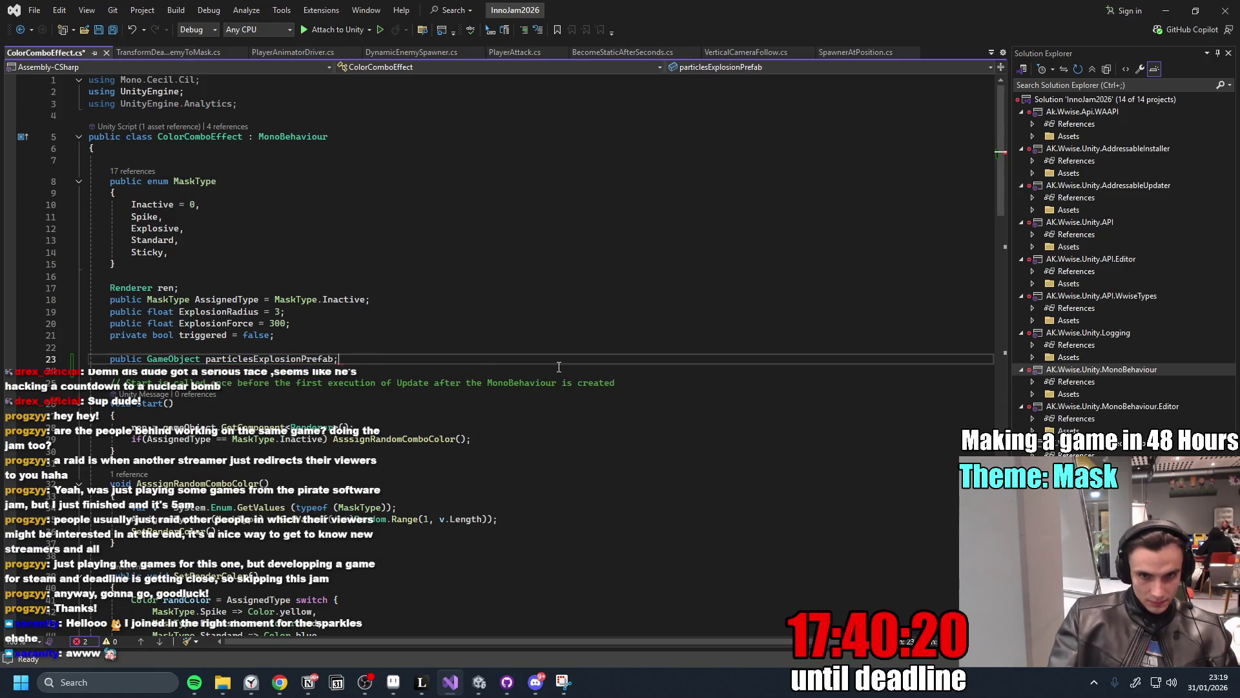
{"action": "key", "text": "Return"}
{"action": "type", "text": "public GameObject"}
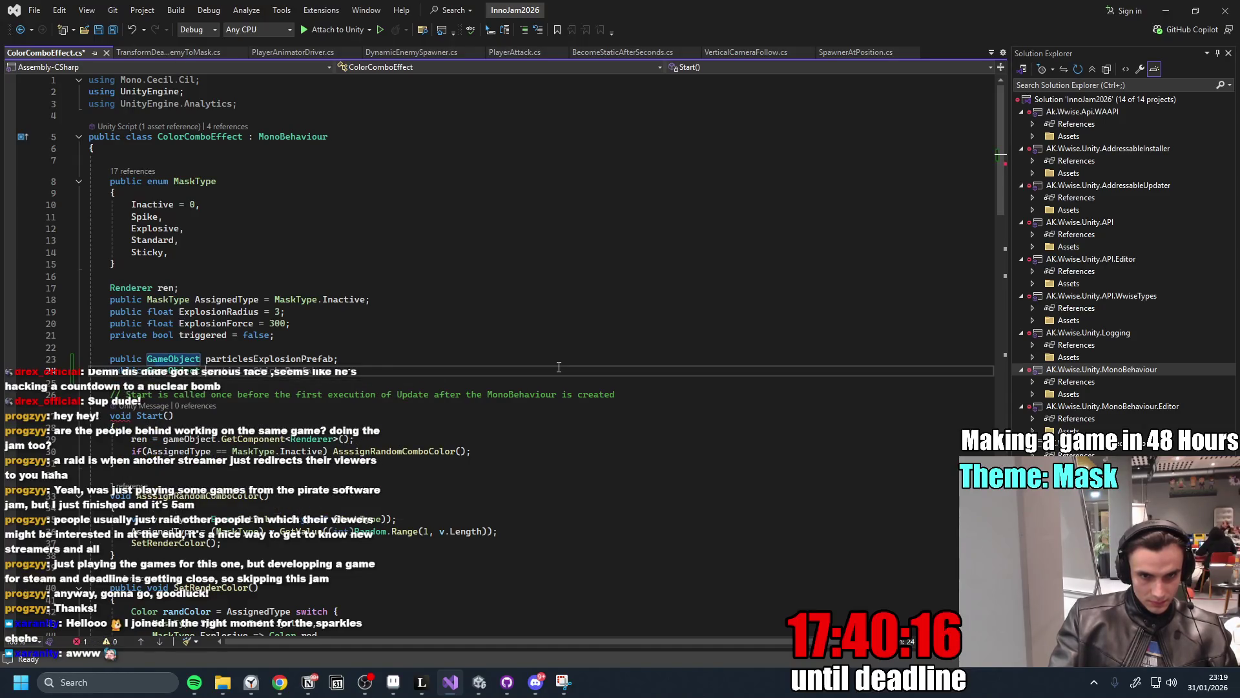
{"action": "type", "text": " damagePar"}
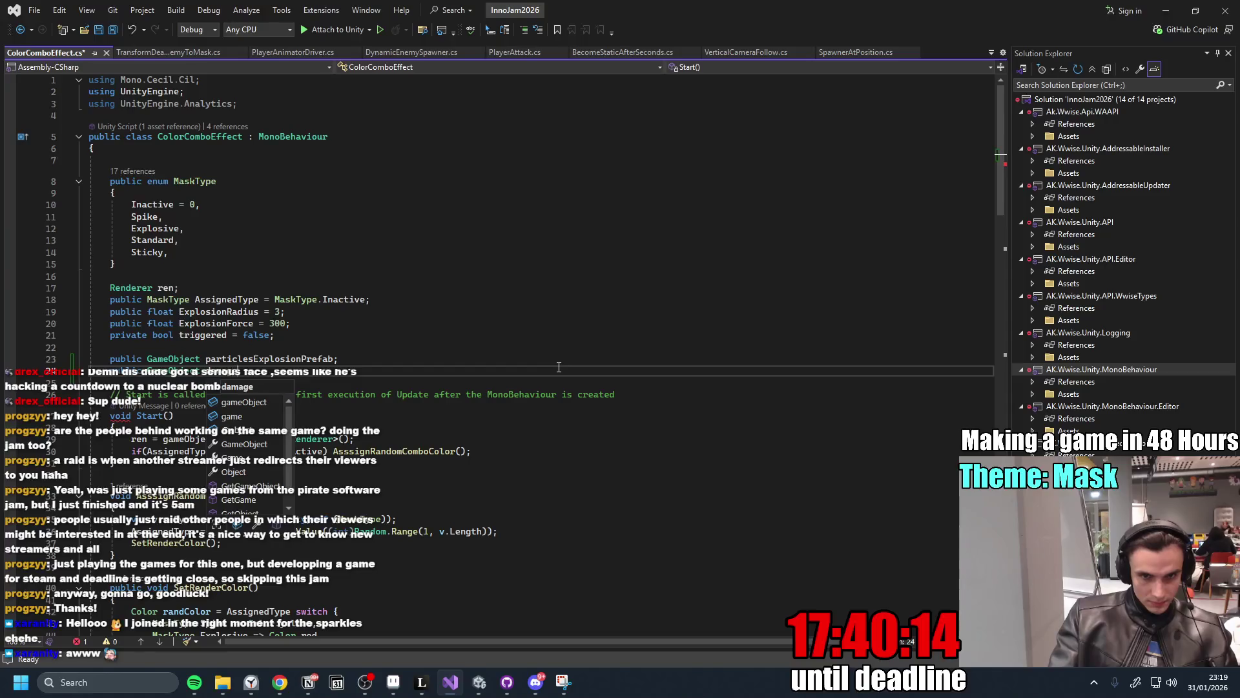
{"action": "type", "text": "tic"}
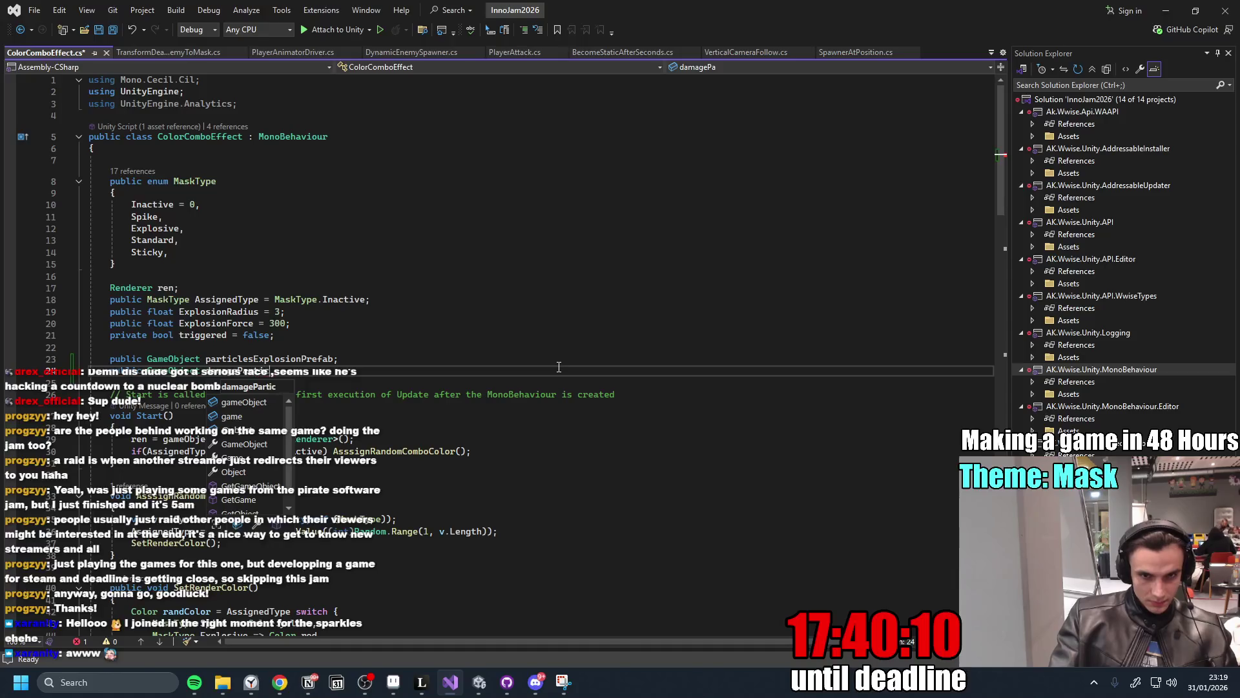
{"action": "type", "text": "lesPrefab"}
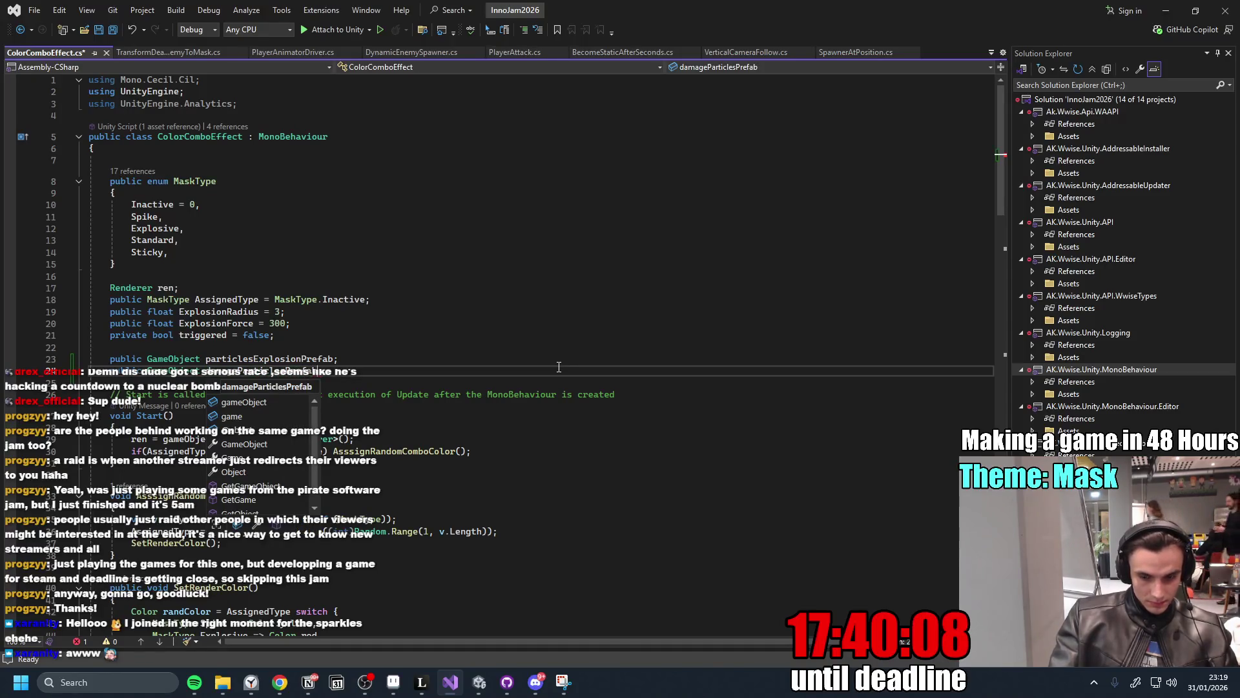
{"action": "type", "text": ";"}
{"action": "key", "text": "Return"}
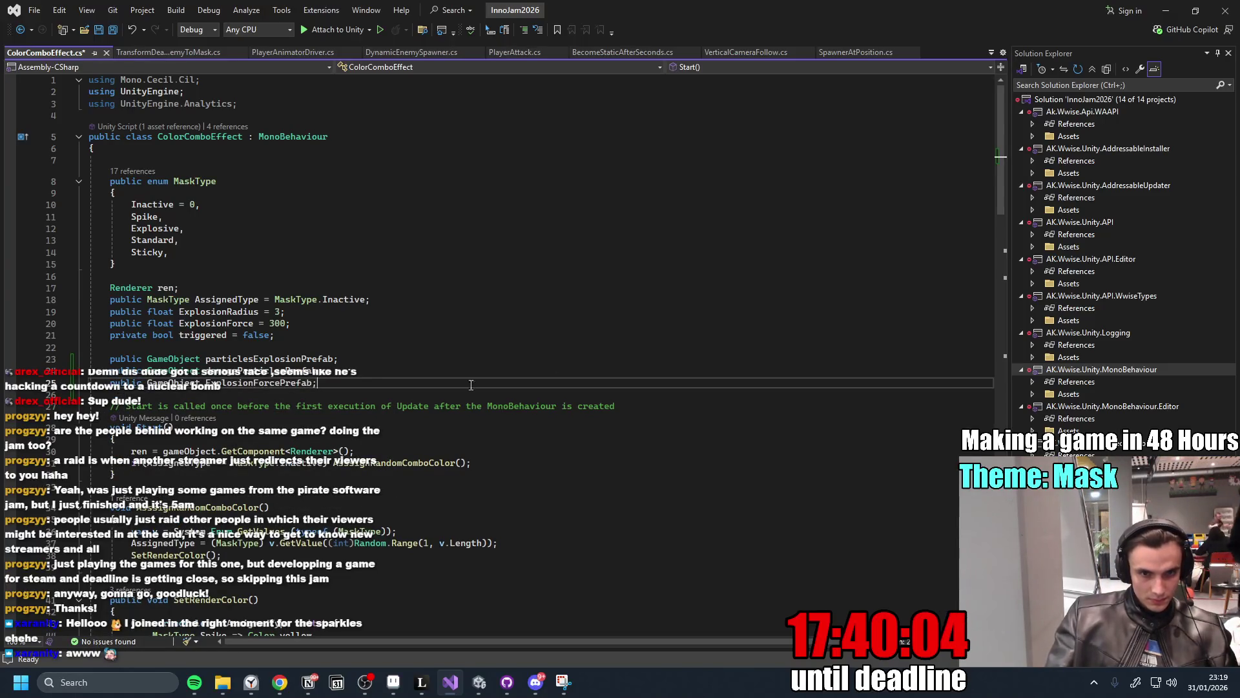
Rename the ExplosionForcePrefab field to littleParticlesPrefab.
{"action": "double_click", "coordinate": [258, 382]}
{"action": "type", "text": "littlePar"}
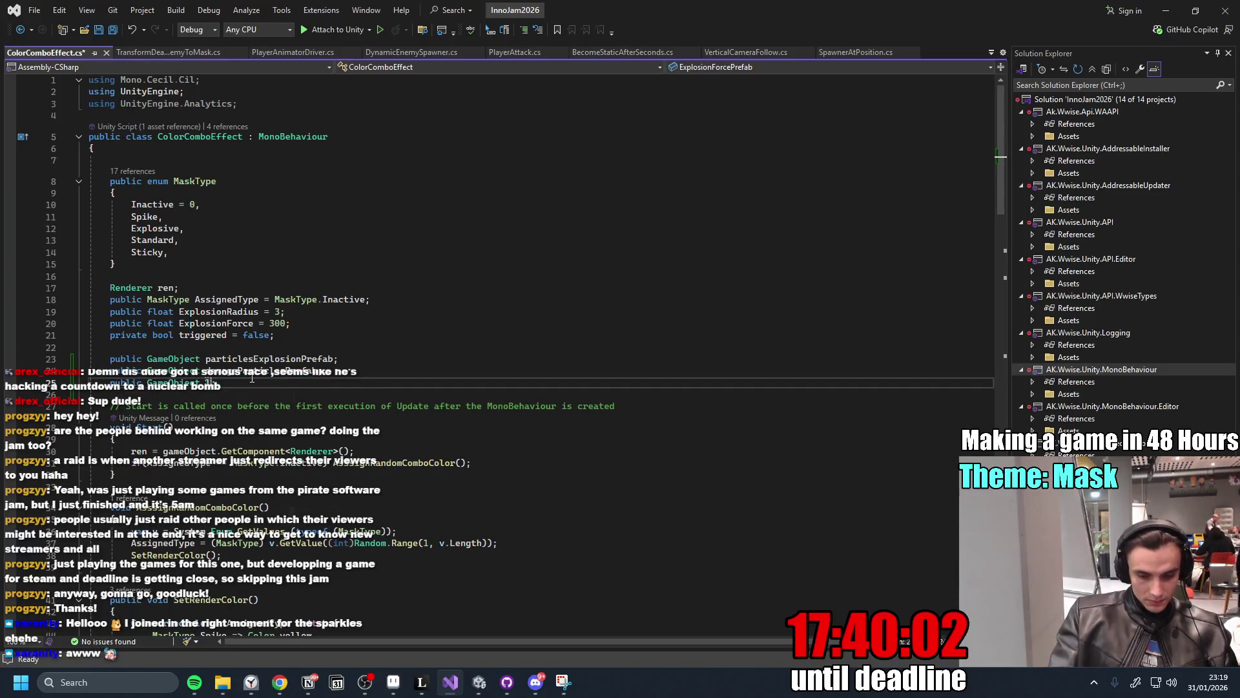
{"action": "type", "text": "ticles"}
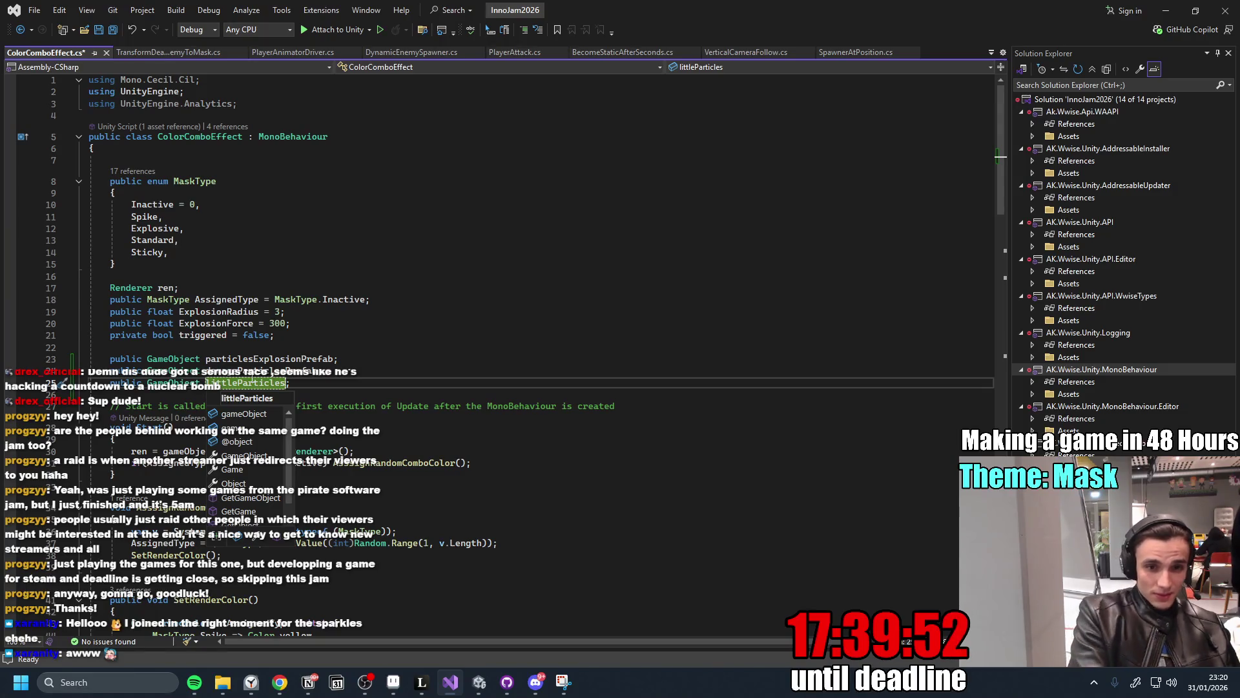
{"action": "type", "text": "A"}
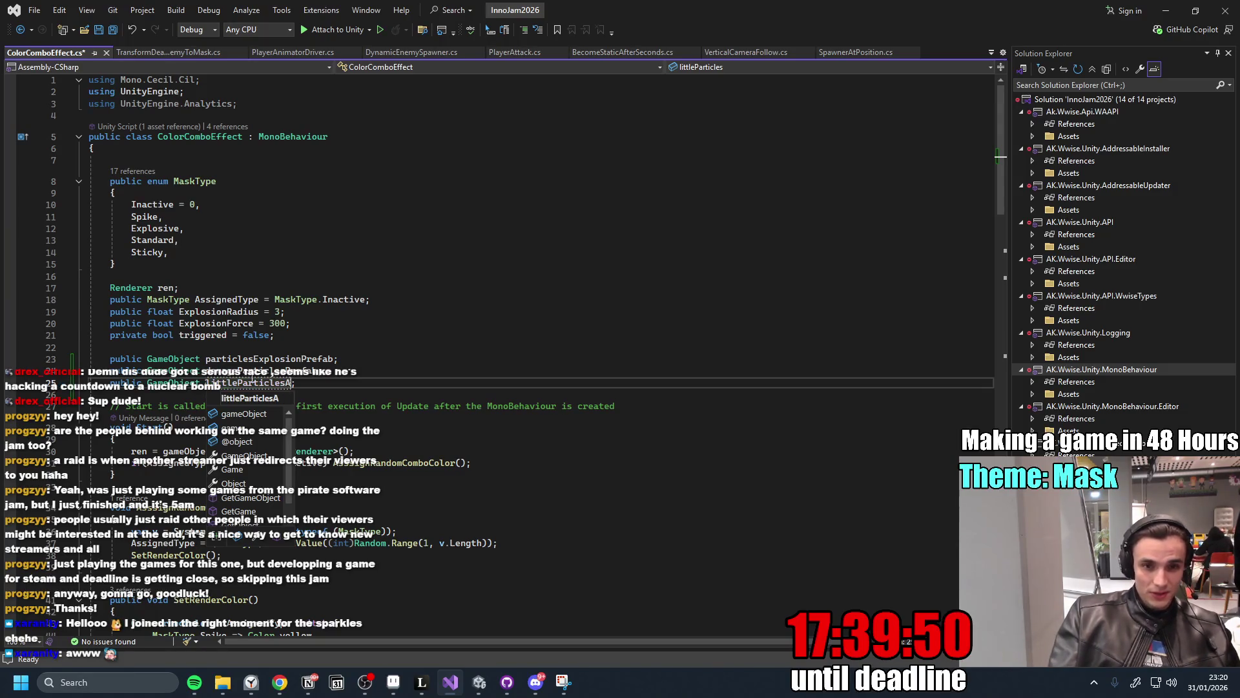
{"action": "key", "text": "BackSpace"}
{"action": "type", "text": "efab"}
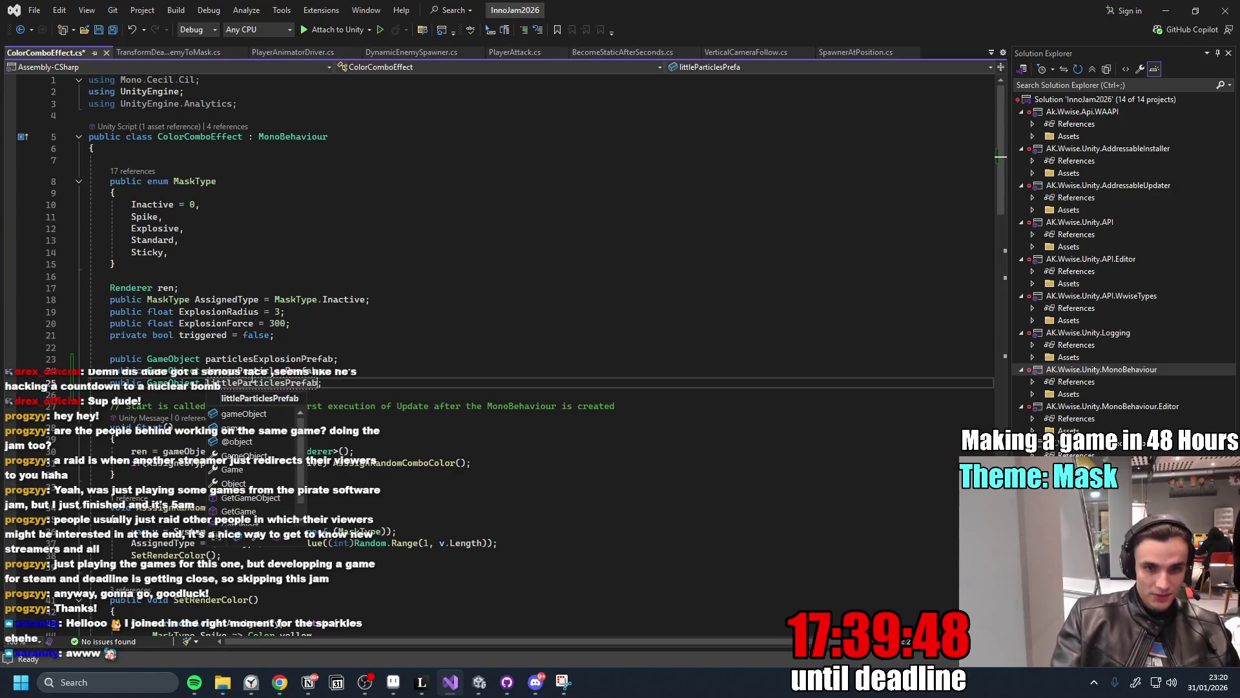
{"action": "key", "text": "Escape"}
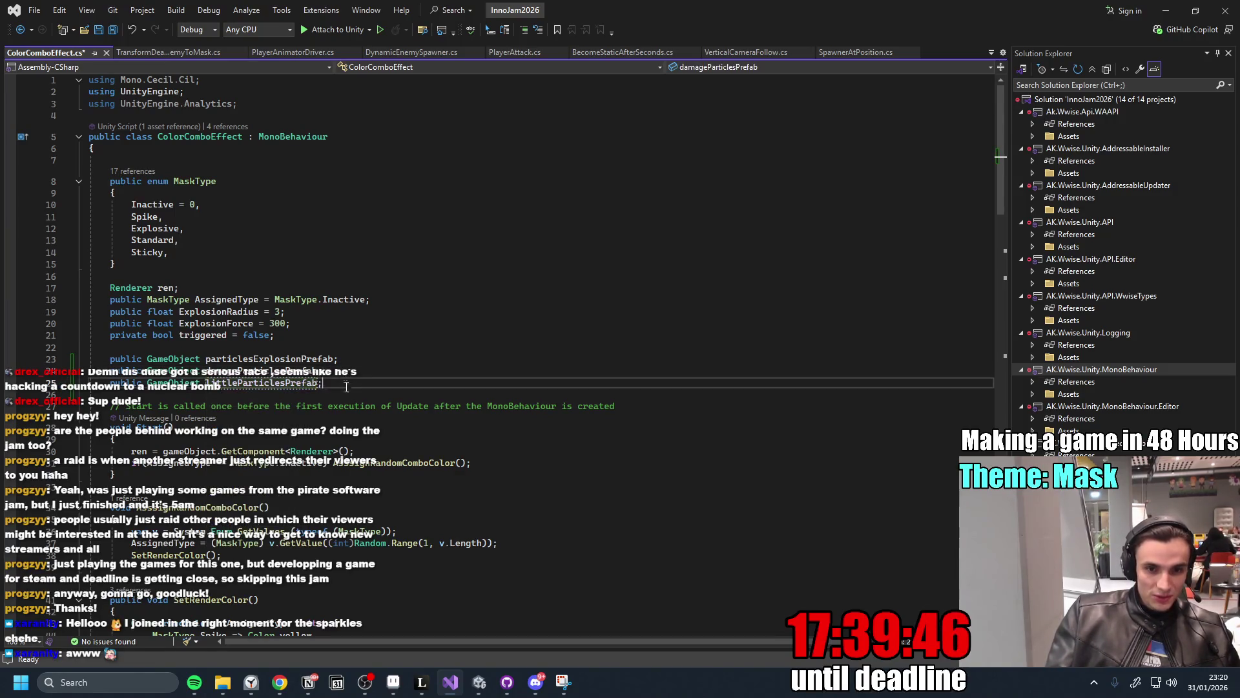
Glance at the Notion task list, then retype line 25's semicolon and add an empty line below.
{"action": "left_click", "coordinate": [310, 685]}
{"action": "scroll", "coordinate": [645, 470], "scroll_direction": "up", "scroll_amount": 5}
{"action": "scroll", "coordinate": [650, 501], "scroll_direction": "down", "scroll_amount": 6}
{"action": "left_click", "coordinate": [1179, 22]}
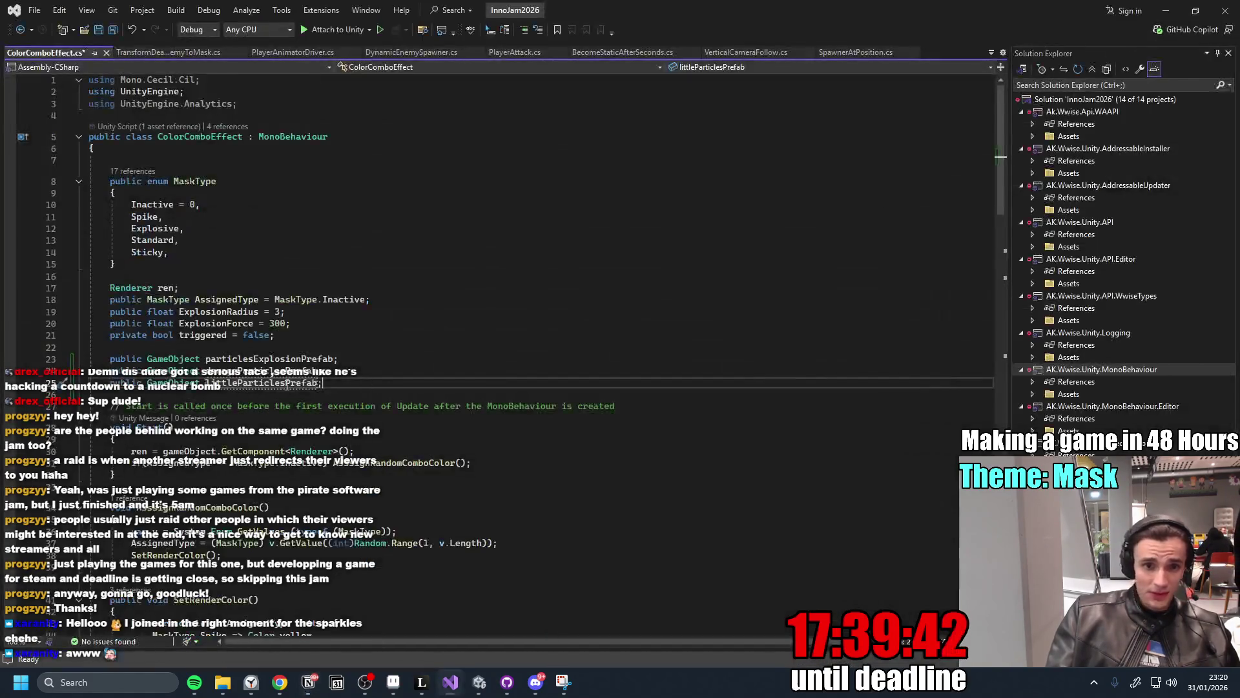
{"action": "left_click", "coordinate": [388, 380]}
{"action": "key", "text": "BackSpace"}
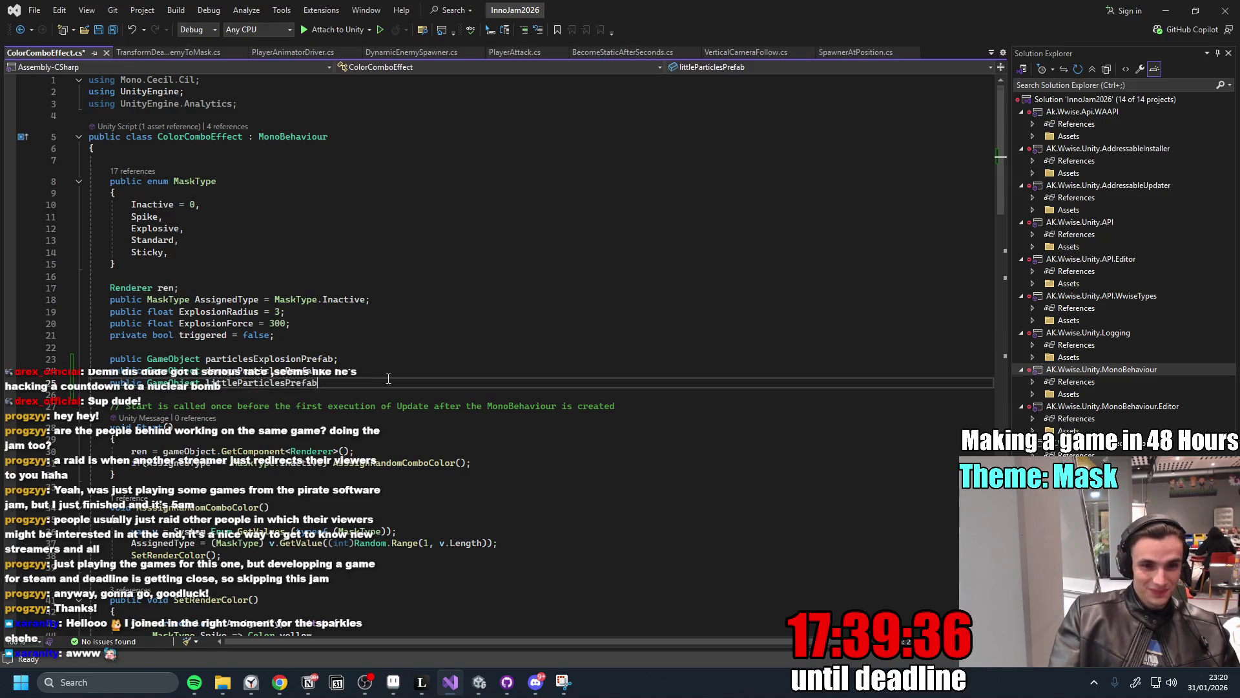
{"action": "type", "text": ";"}
{"action": "key", "text": "Return"}
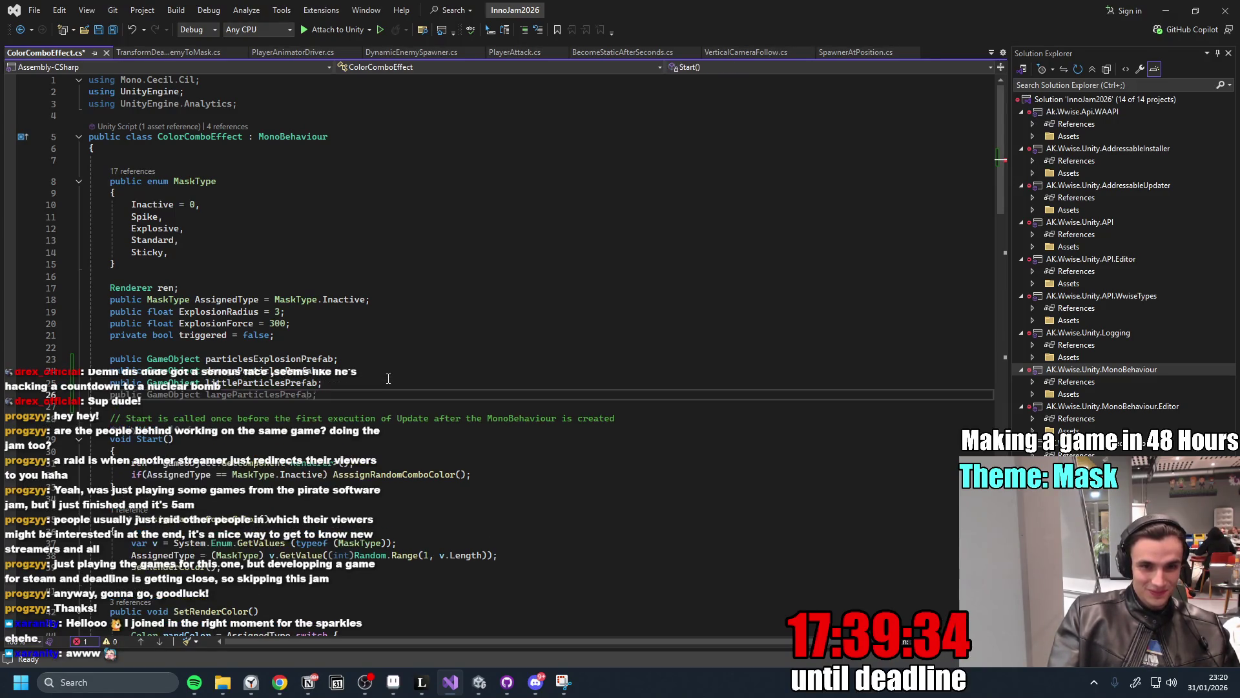
{"action": "key", "text": "BackSpace"}
{"action": "key", "text": "Return"}
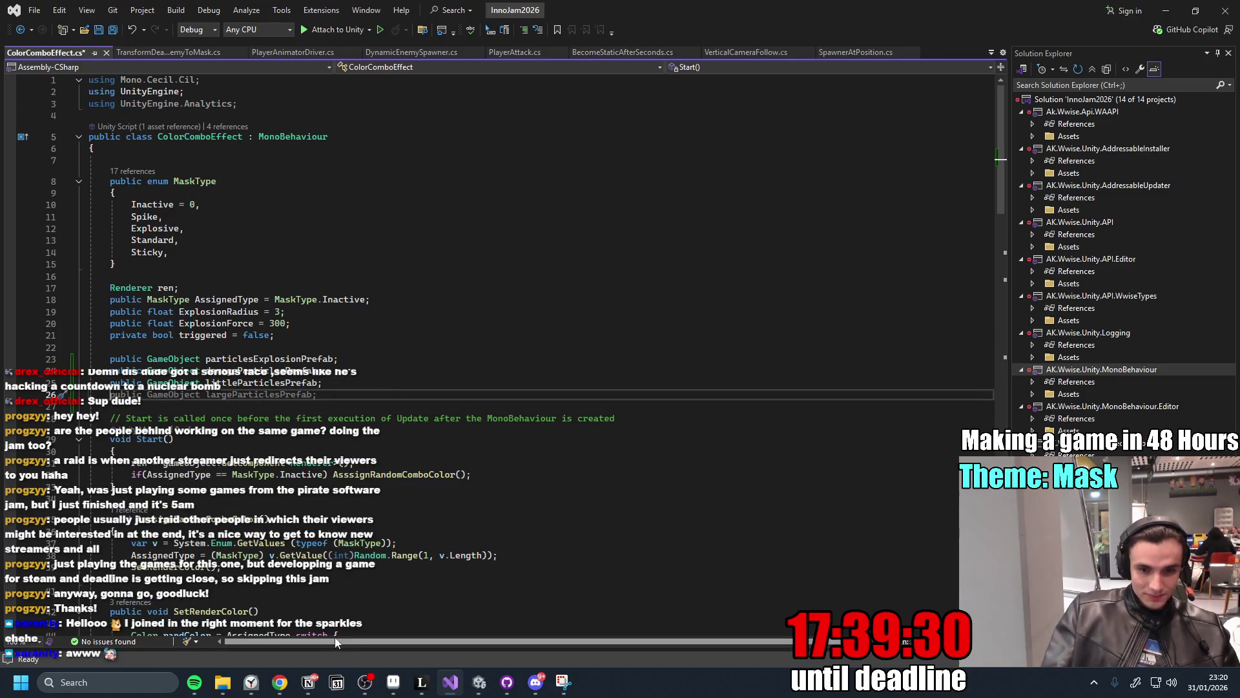
Review the Kill, Damage and White Mask Explodes (puffy) tasks in Notion, then return to line 25.
{"action": "left_click", "coordinate": [317, 689]}
{"action": "left_click", "coordinate": [521, 369]}
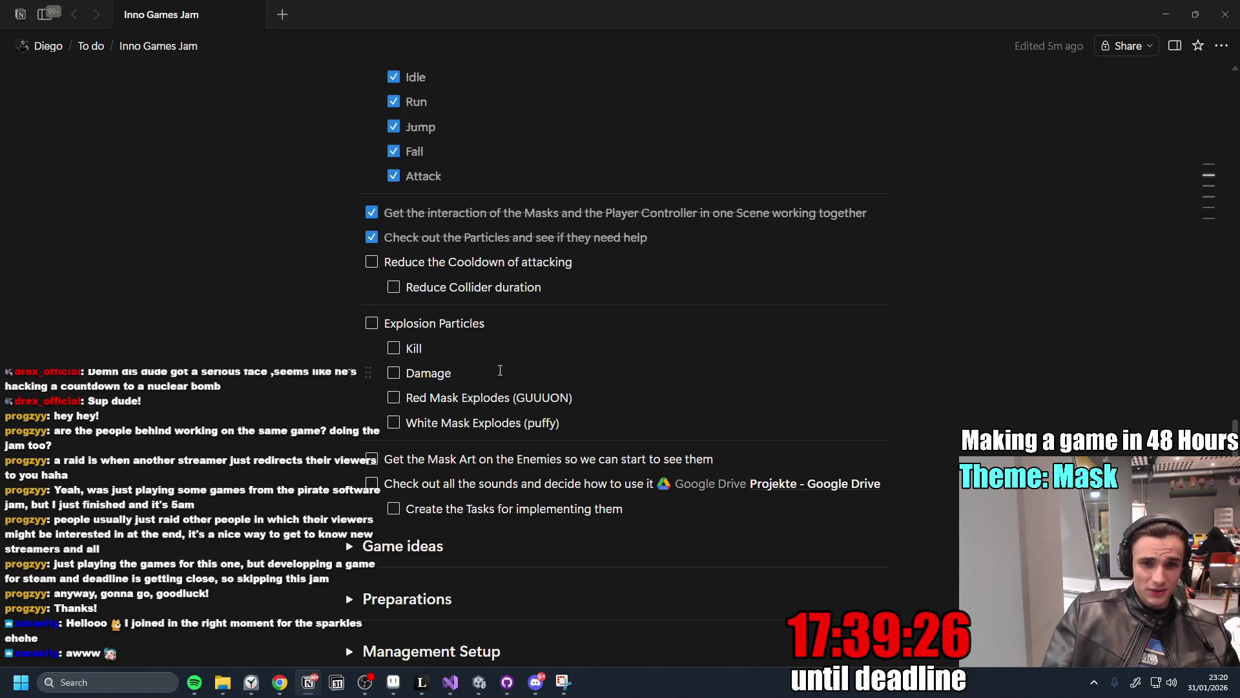
{"action": "left_click", "coordinate": [488, 366]}
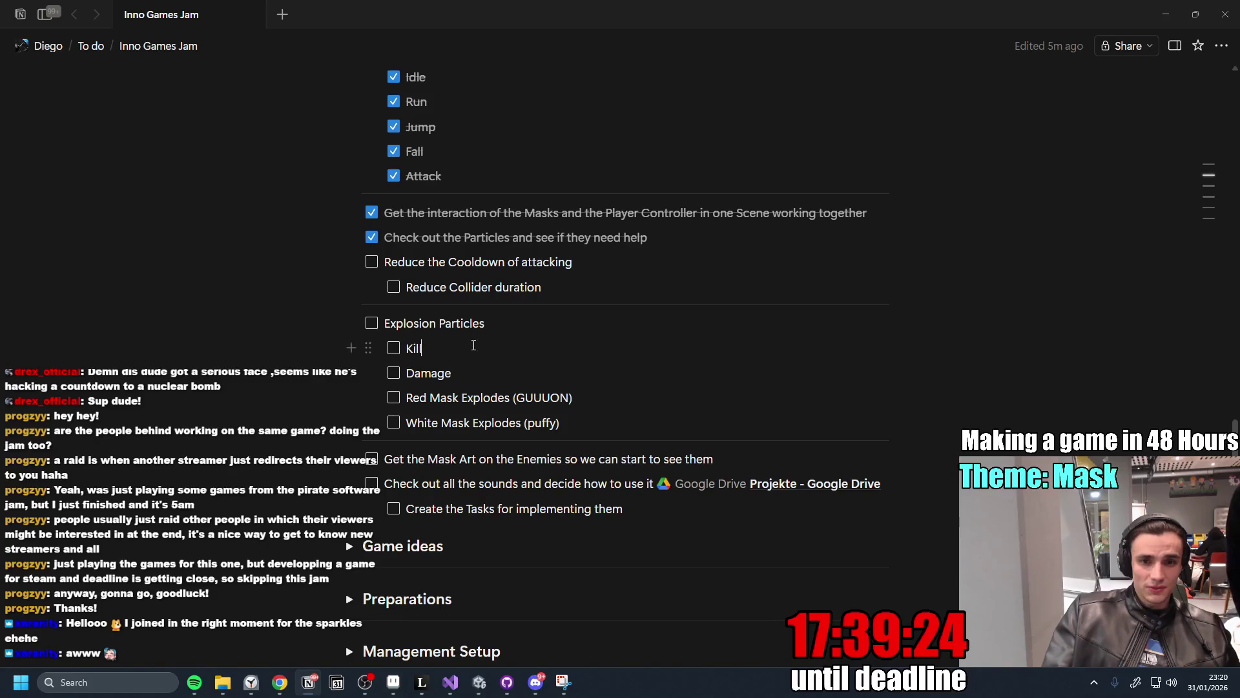
{"action": "left_click", "coordinate": [586, 422]}
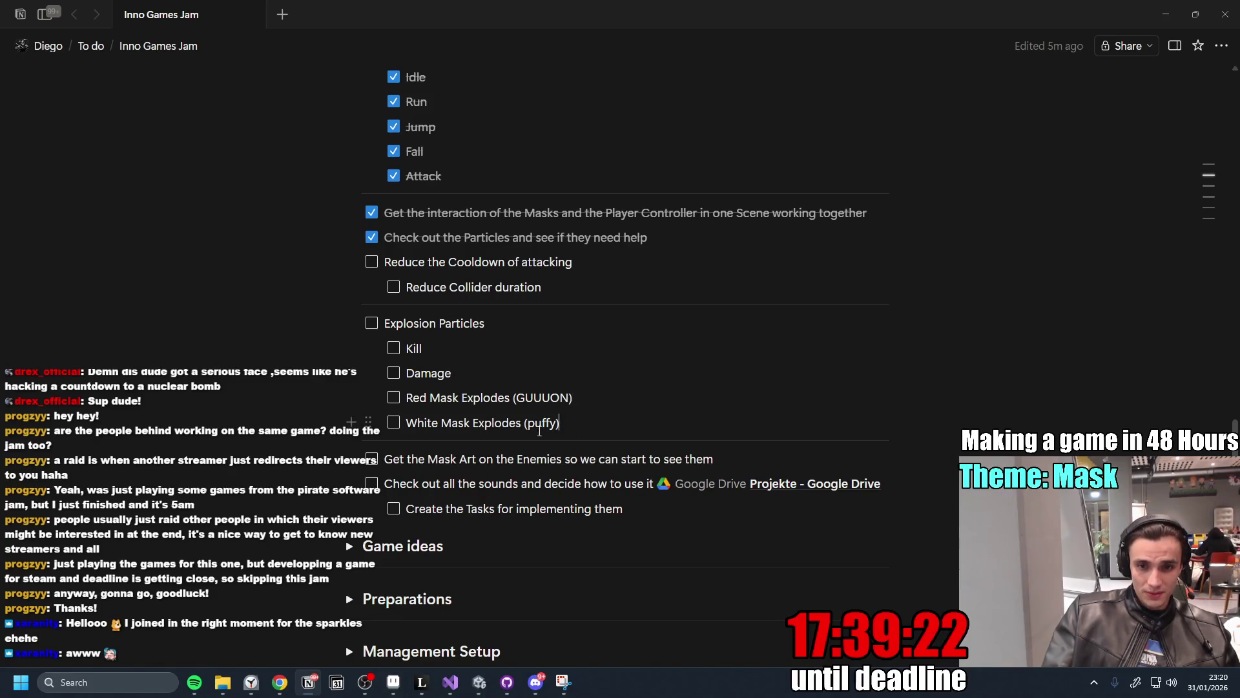
{"action": "key", "text": "alt+Tab"}
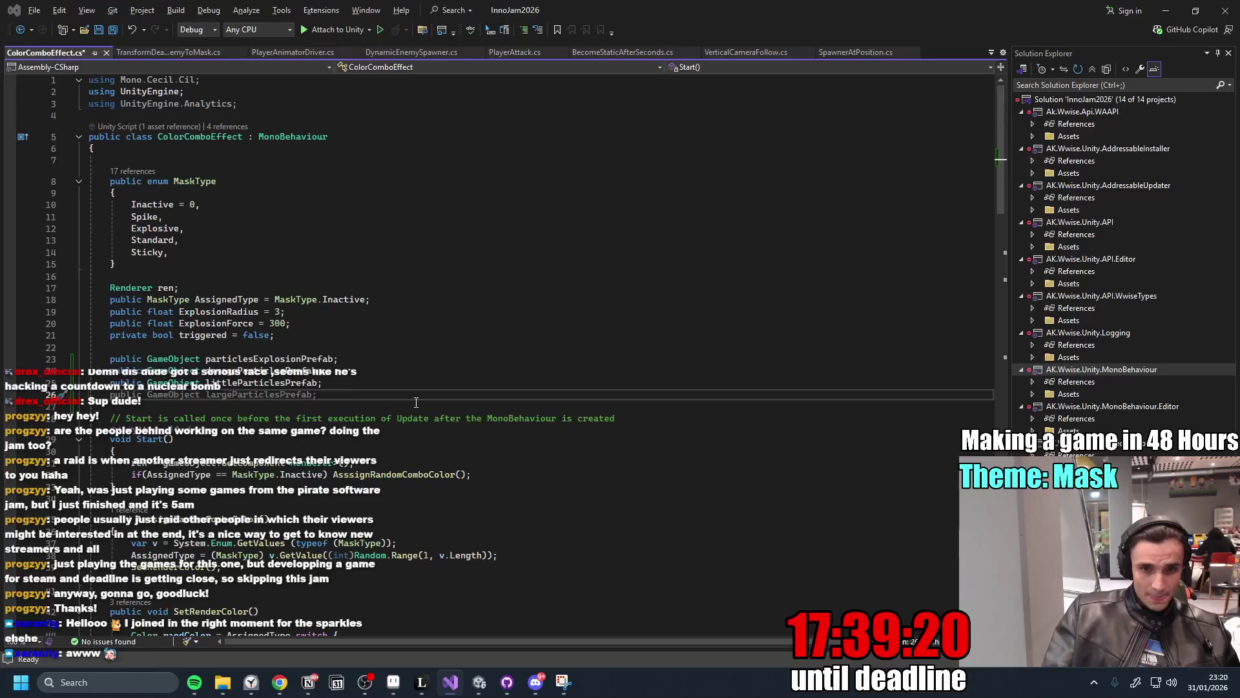
{"action": "key", "text": "alt+Tab"}
{"action": "key", "text": "alt+Tab"}
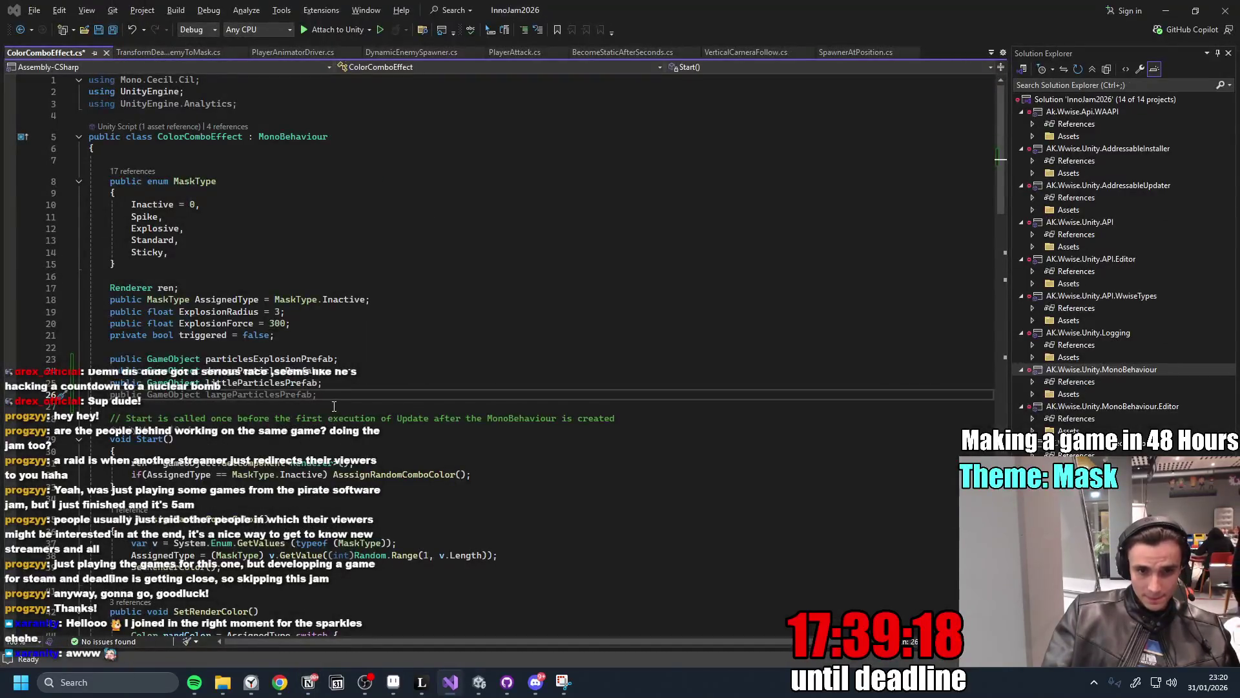
{"action": "key", "text": "alt+Tab"}
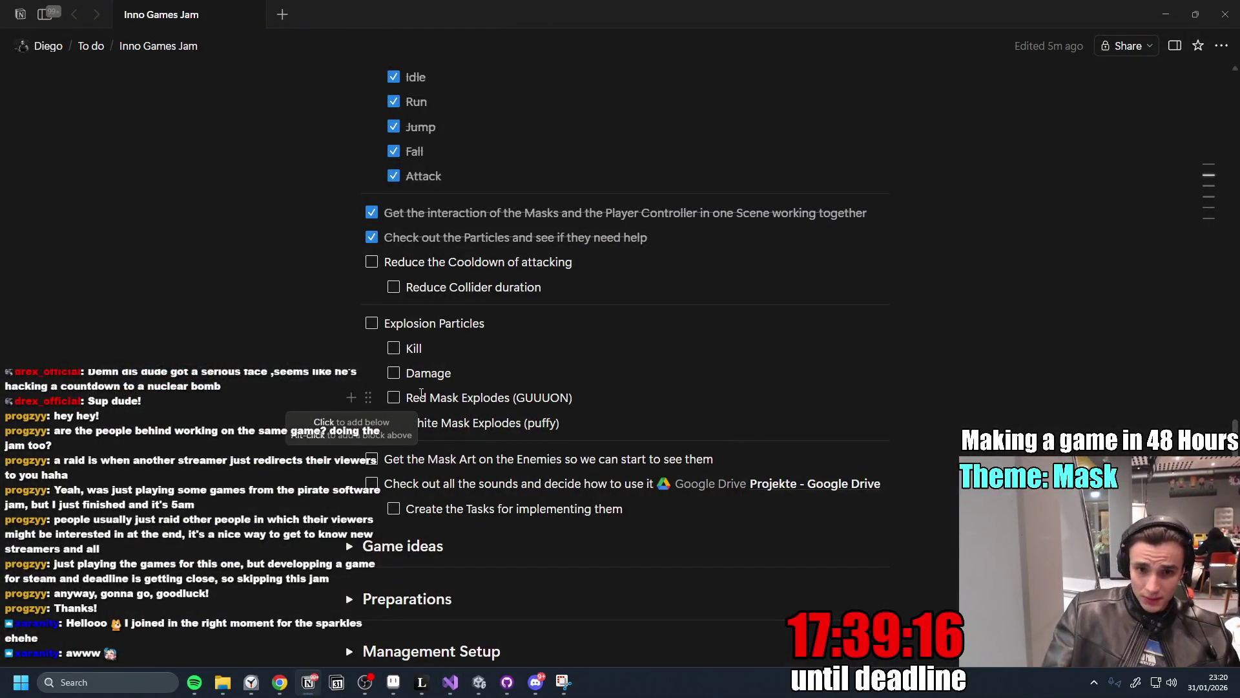
{"action": "key", "text": "alt+Tab"}
{"action": "left_click", "coordinate": [363, 387]}
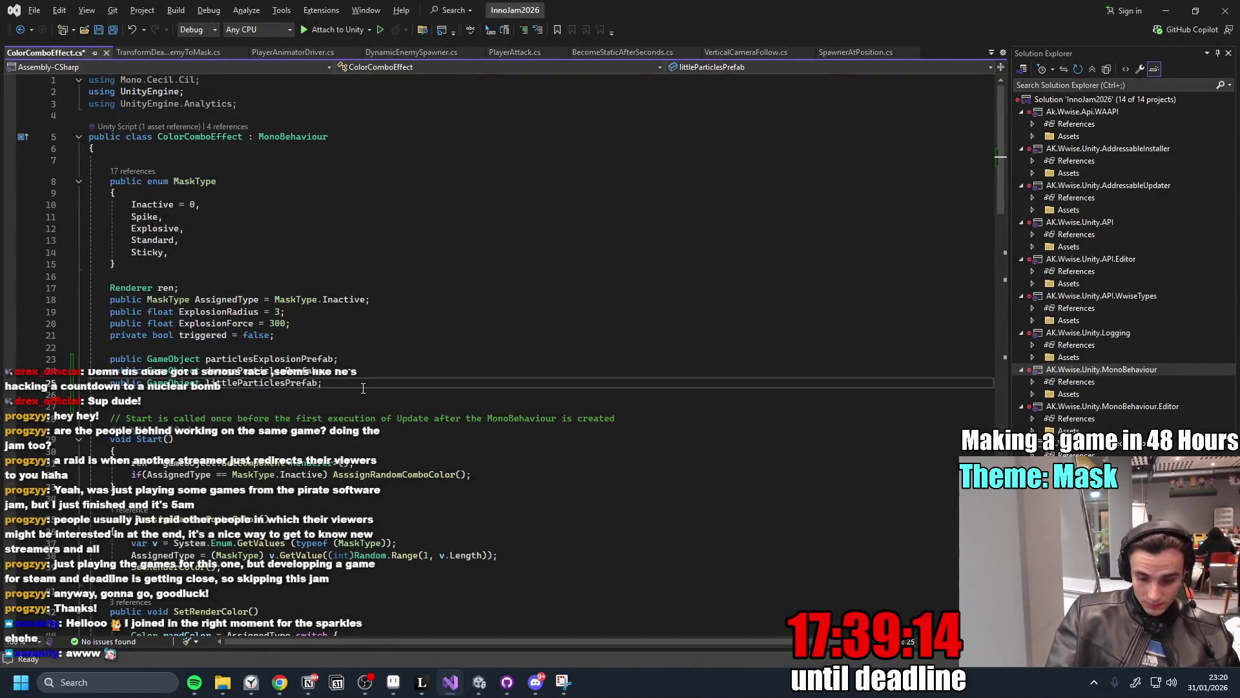
Declare 'public GameObject enemyKillParticlesPrefab;' after line 25, review the fields, and save the script.
{"action": "key", "text": "Return"}
{"action": "type", "text": "public GameObject enem"}
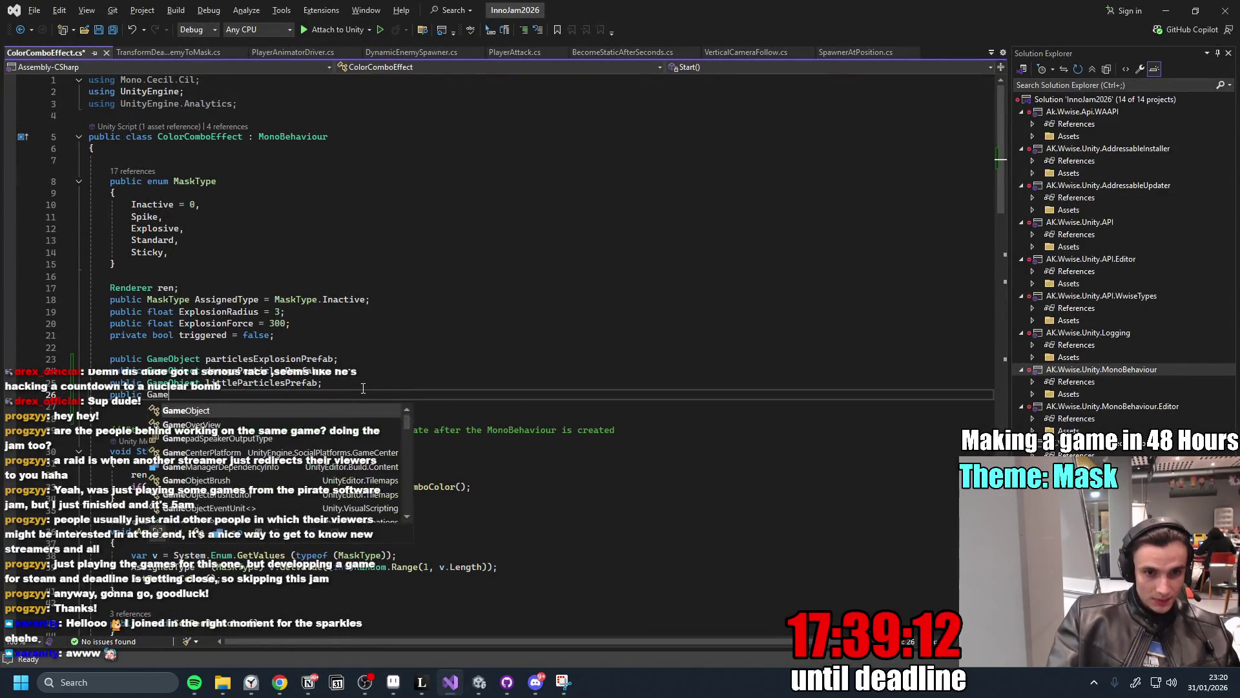
{"action": "type", "text": "y"}
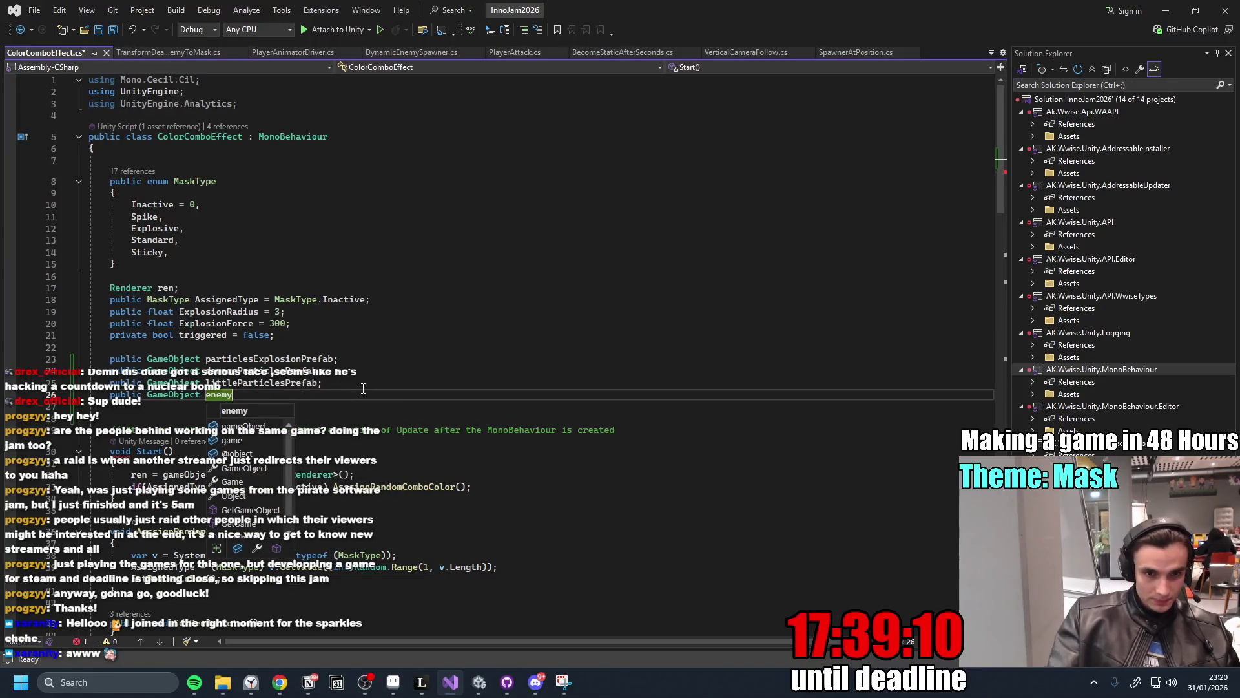
{"action": "type", "text": "KillParticle"}
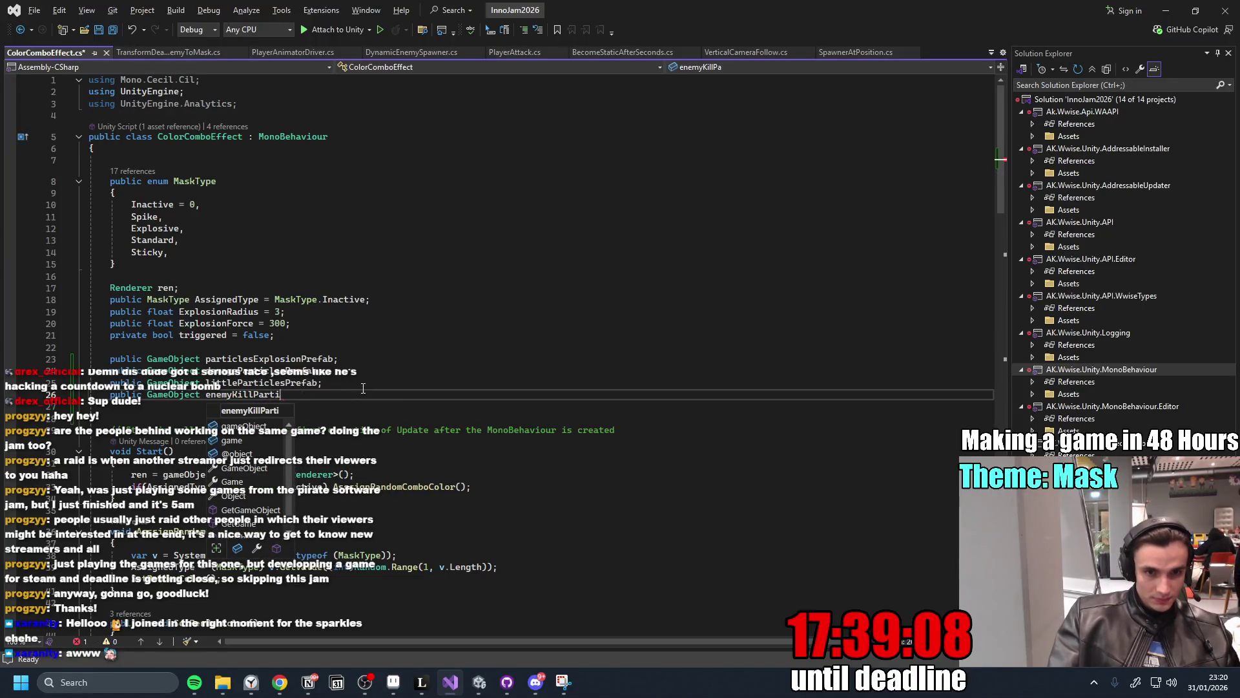
{"action": "type", "text": "sPrefab;"}
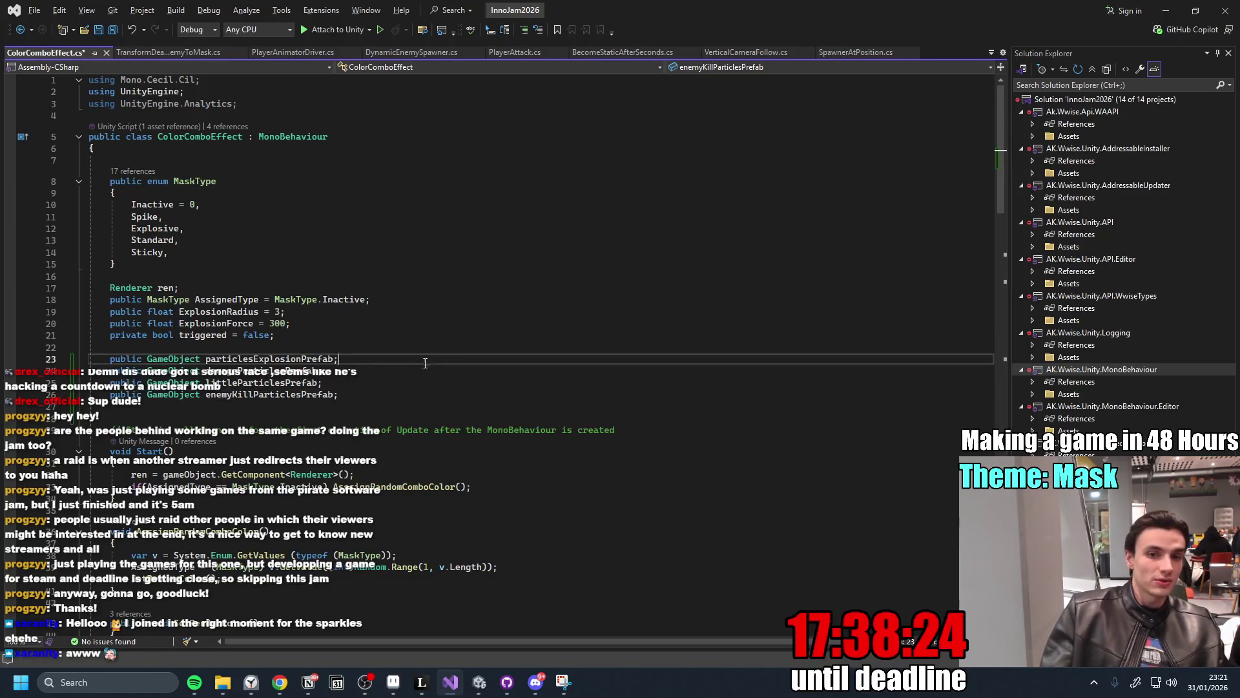
{"action": "left_click", "coordinate": [385, 359]}
{"action": "key", "text": "Up"}
{"action": "key", "text": "Up"}
{"action": "key", "text": "Up"}
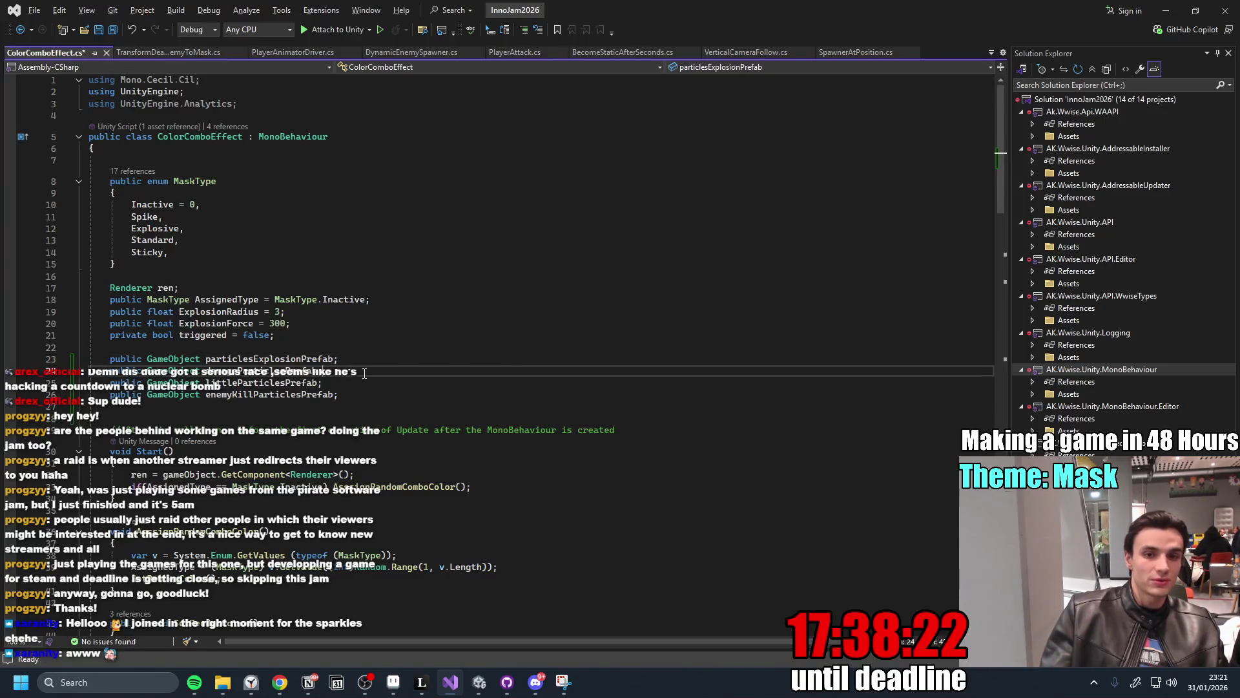
{"action": "key", "text": "Up"}
{"action": "key", "text": "Down"}
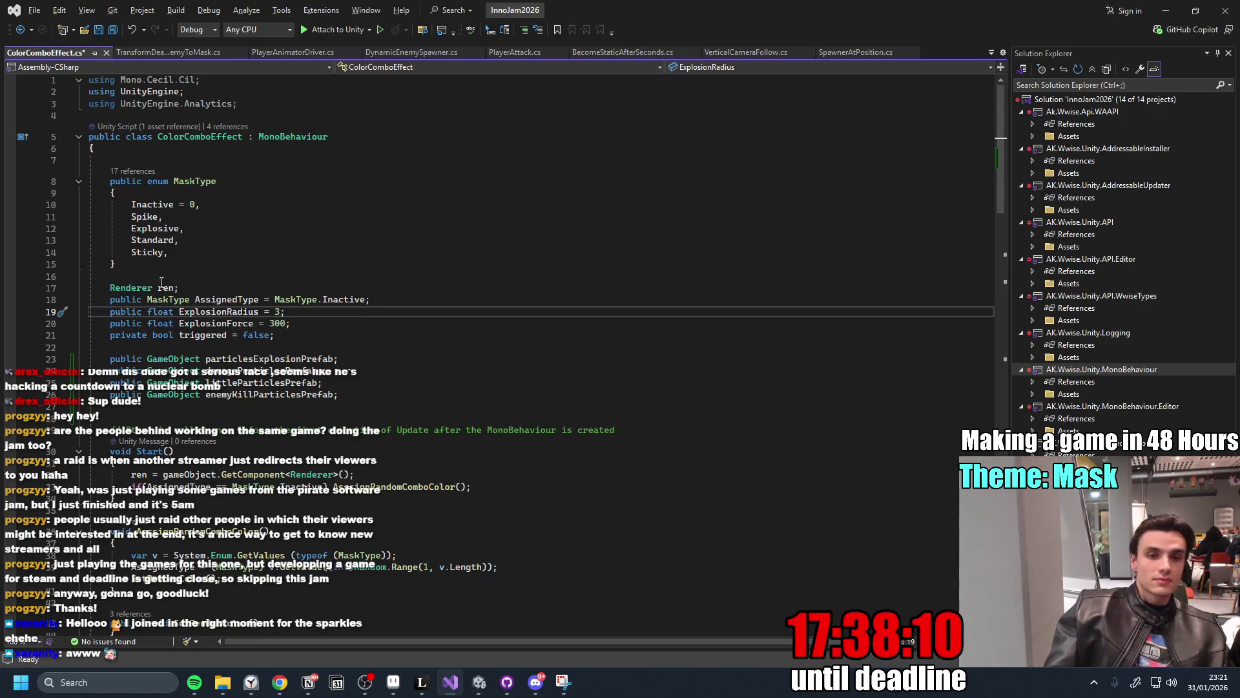
{"action": "left_click", "coordinate": [232, 279]}
{"action": "left_click", "coordinate": [409, 405]}
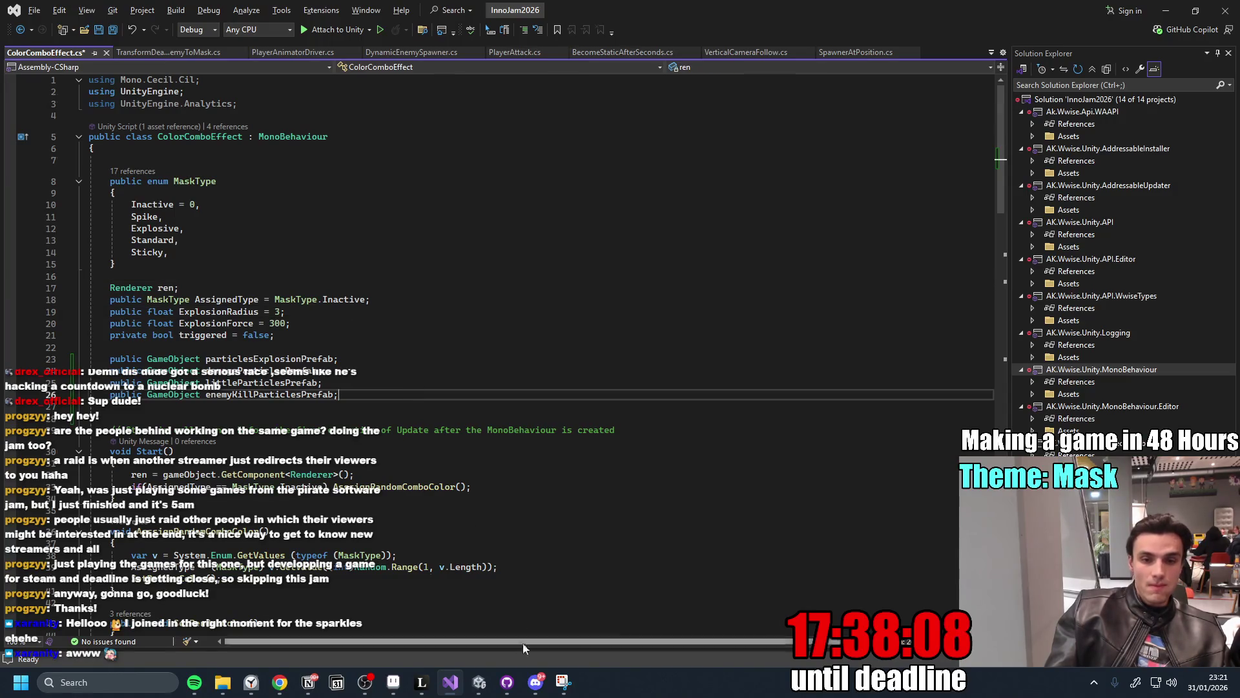
{"action": "key", "text": "ctrl+s"}
{"action": "left_click", "coordinate": [1175, 18]}
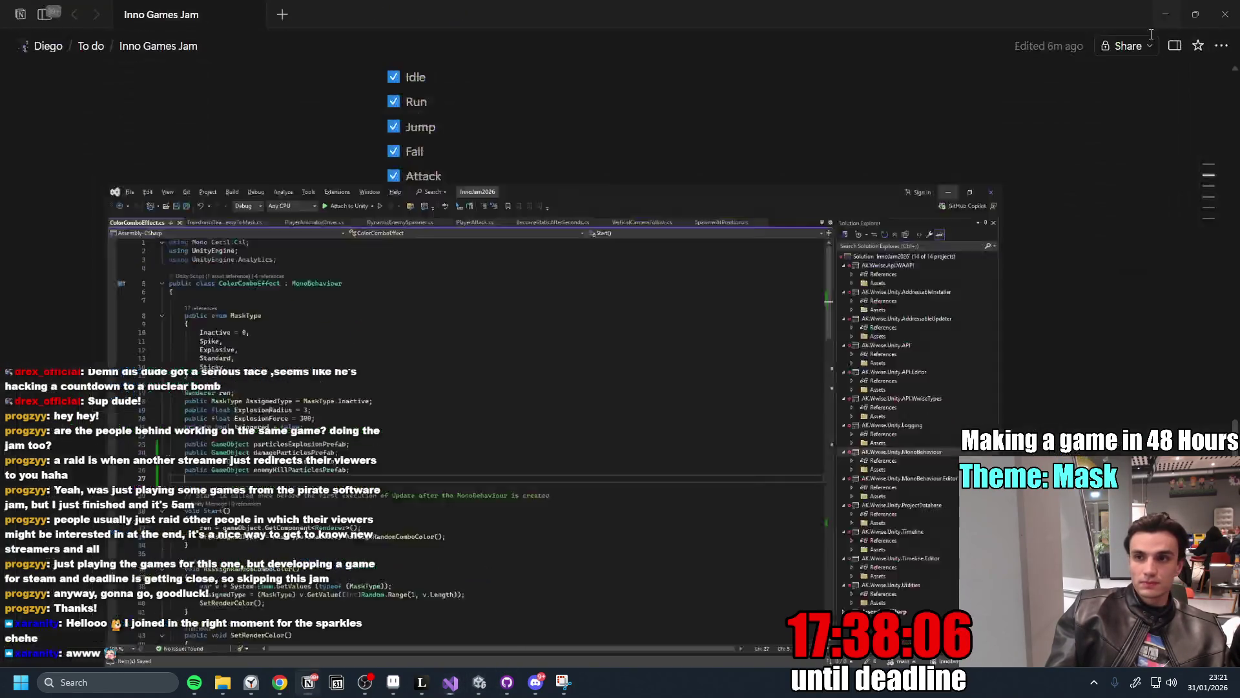
Check the Reduce Collider duration task in Notion, then minimize Notion to reveal Unity.
{"action": "left_click", "coordinate": [614, 287]}
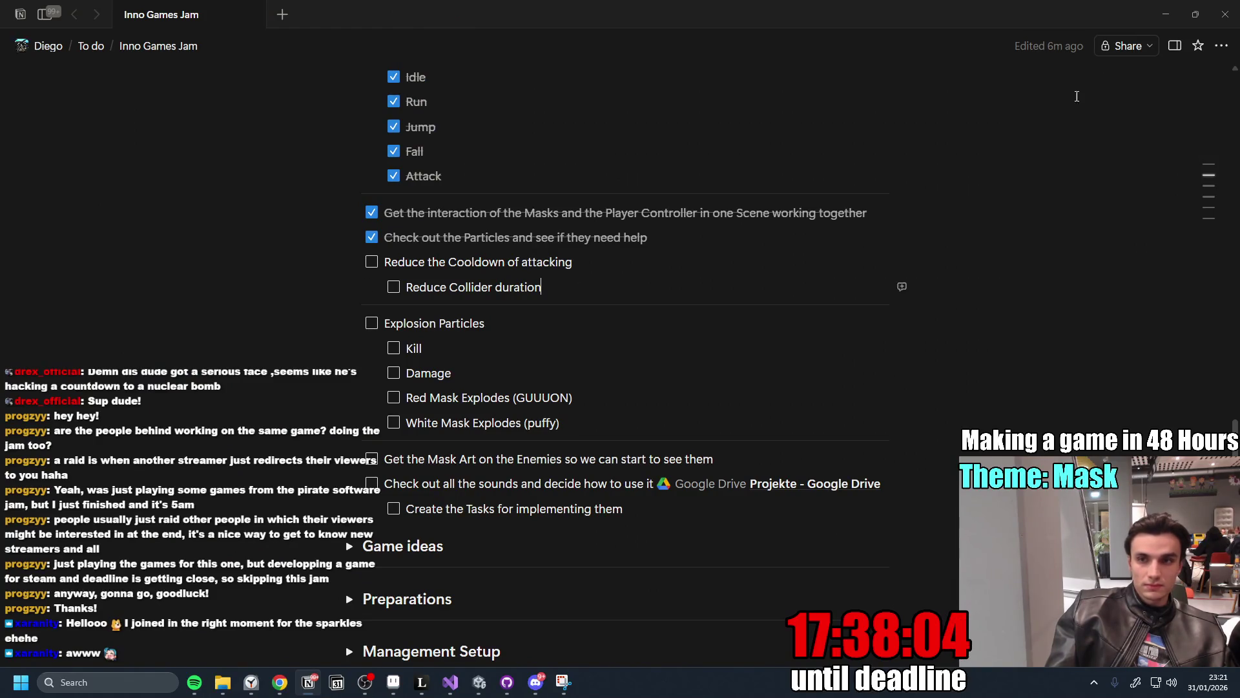
{"action": "left_click", "coordinate": [1161, 12]}
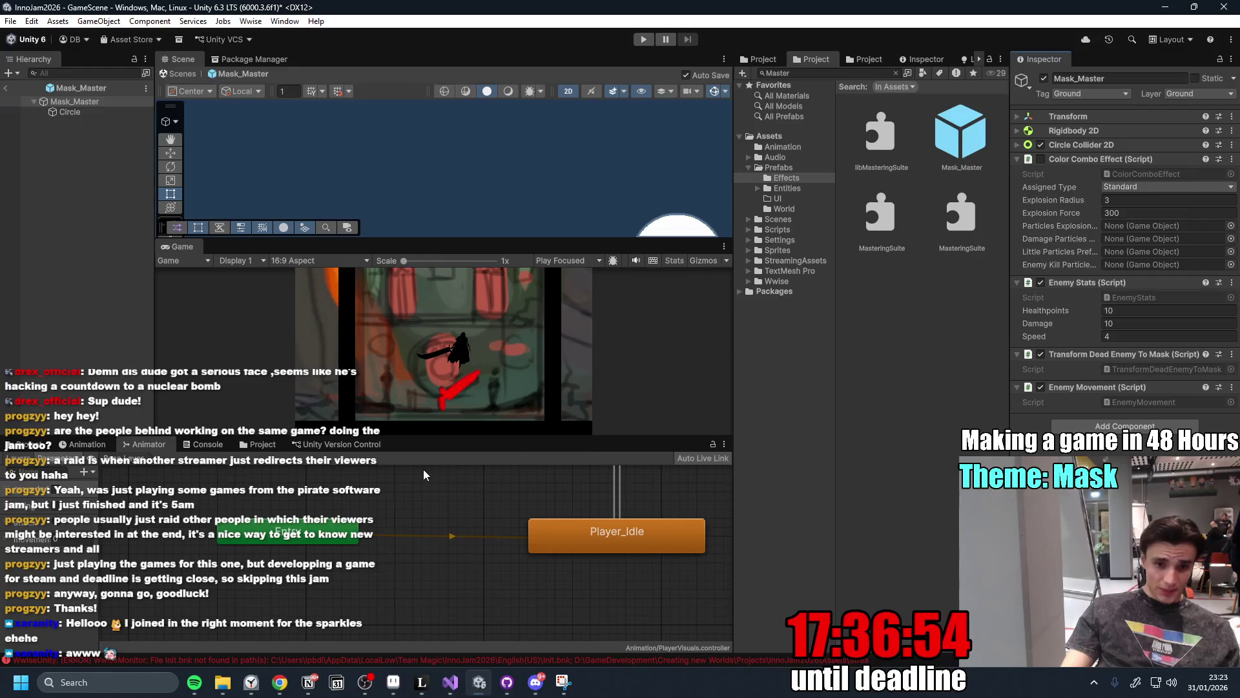
Enlarge the Scene and Game views by resizing the Animator, Hierarchy and Project panels.
{"action": "left_click_drag", "start_coordinate": [517, 438], "coordinate": [518, 524]}
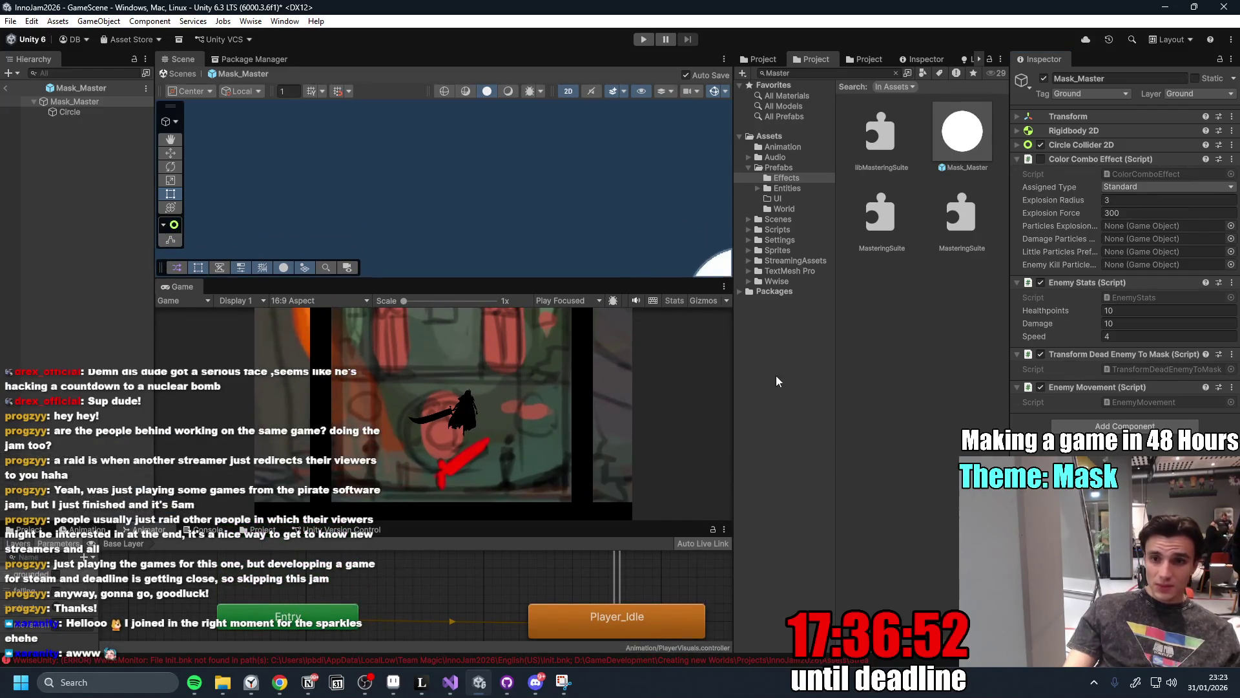
{"action": "left_click_drag", "start_coordinate": [158, 357], "coordinate": [118, 357]}
{"action": "left_click_drag", "start_coordinate": [735, 388], "coordinate": [764, 399]}
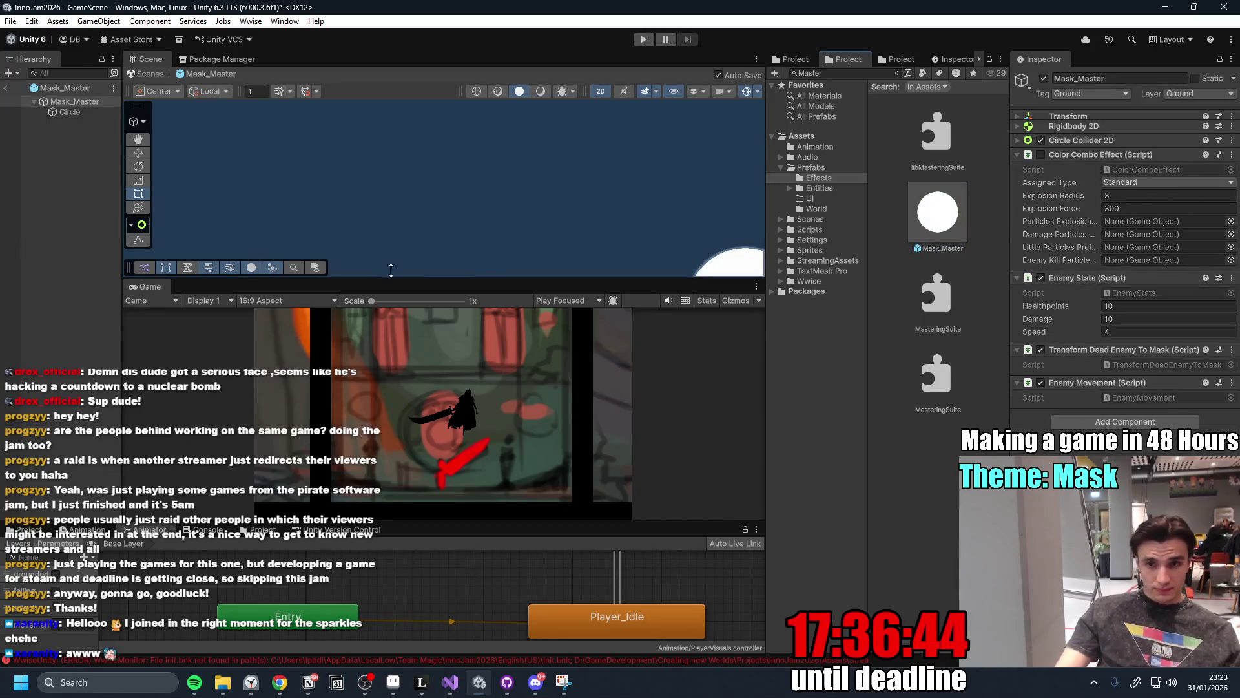
Select Mask_Master and drag ParticleExplosion from Prefabs/Effects into the Color Combo Effect particle slots.
{"action": "left_click", "coordinate": [819, 188]}
{"action": "left_click", "coordinate": [788, 189]}
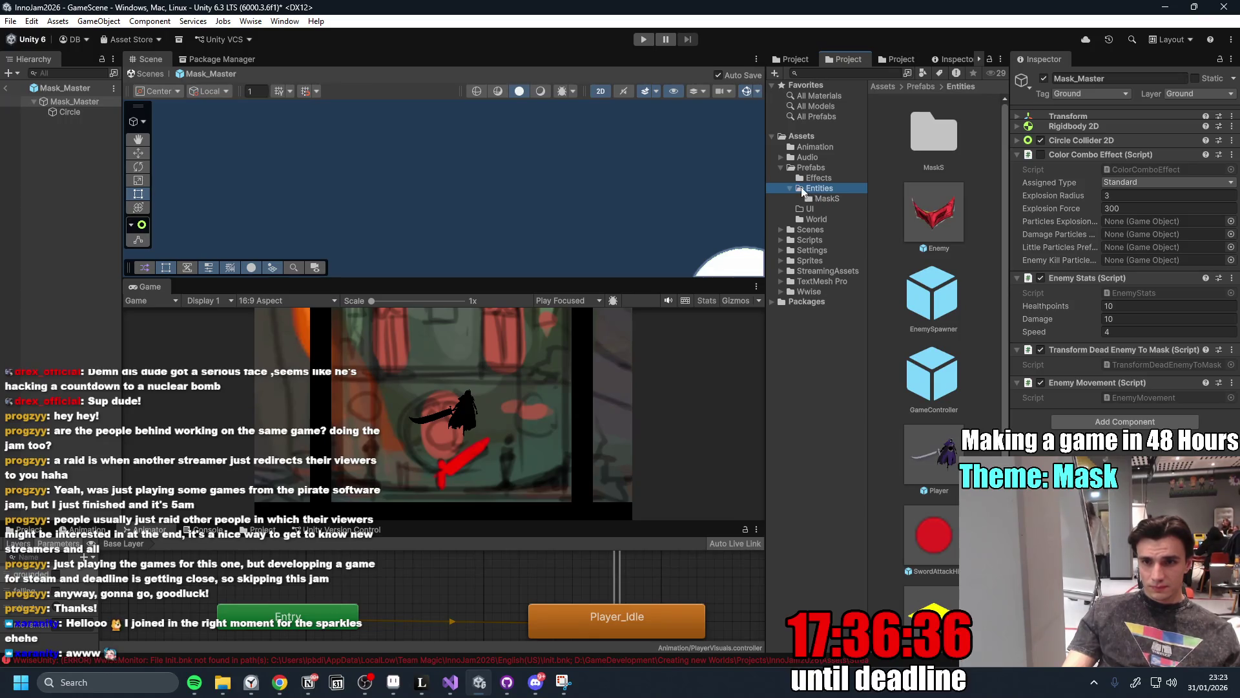
{"action": "left_click", "coordinate": [823, 168]}
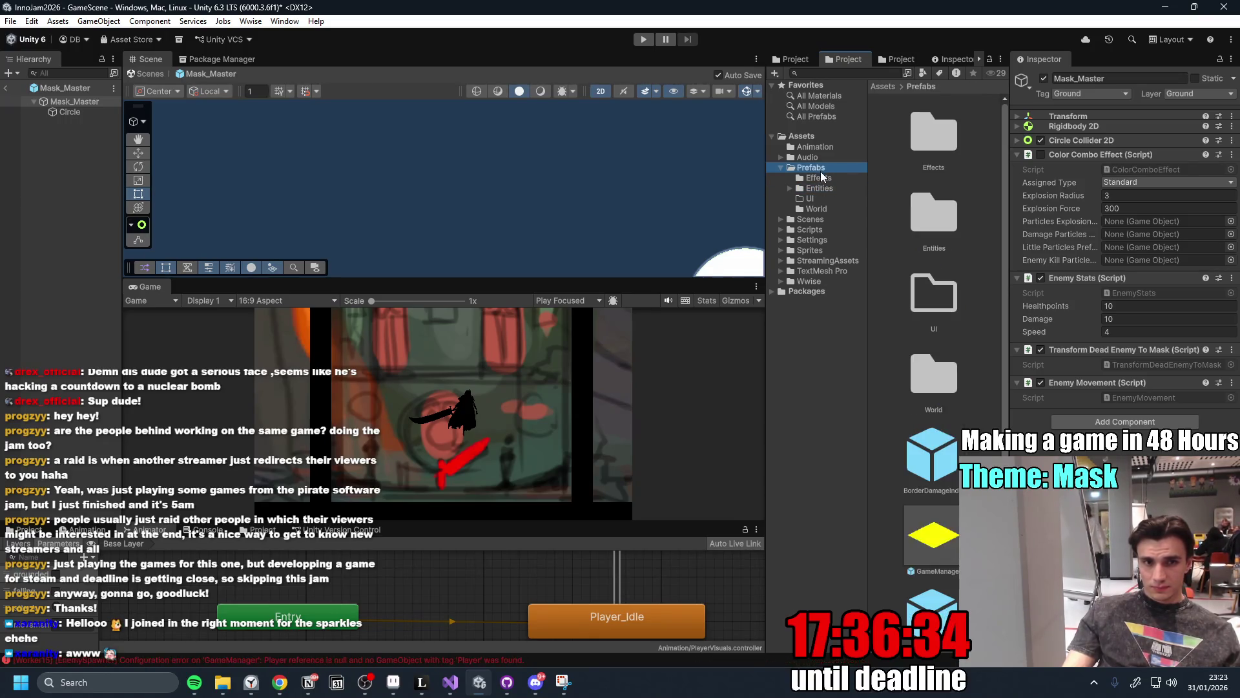
{"action": "left_click", "coordinate": [90, 102]}
{"action": "left_click", "coordinate": [818, 179]}
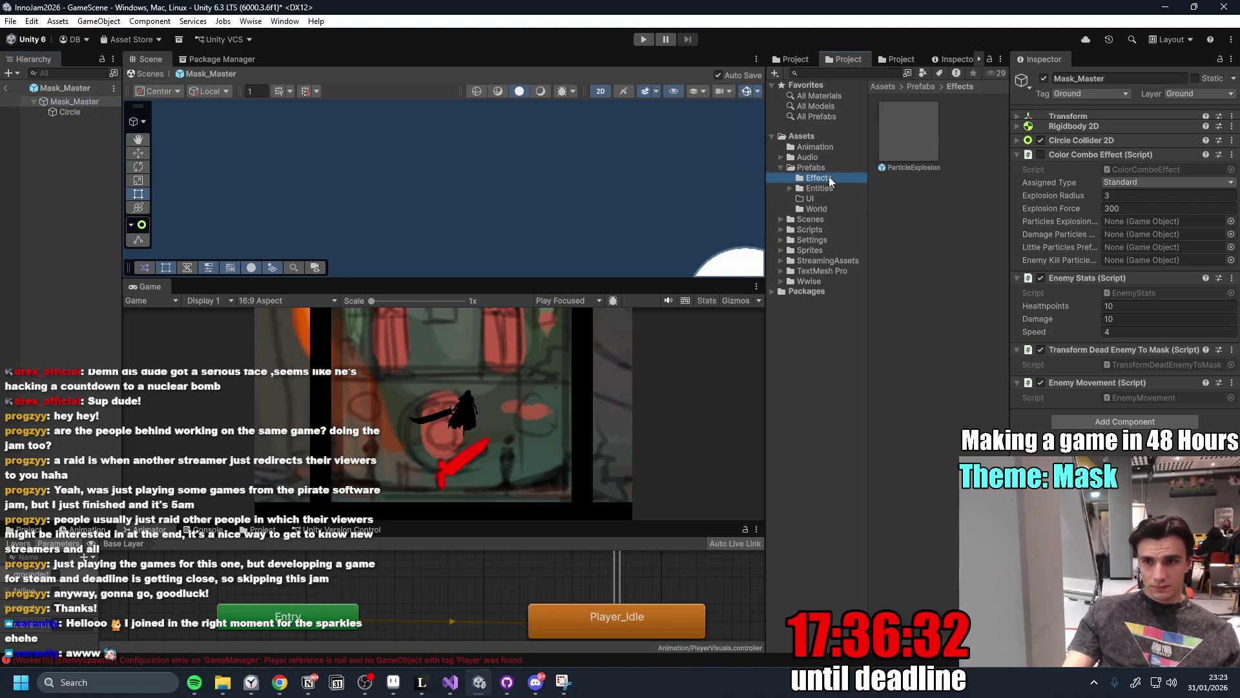
{"action": "left_click_drag", "start_coordinate": [895, 169], "coordinate": [1163, 223]}
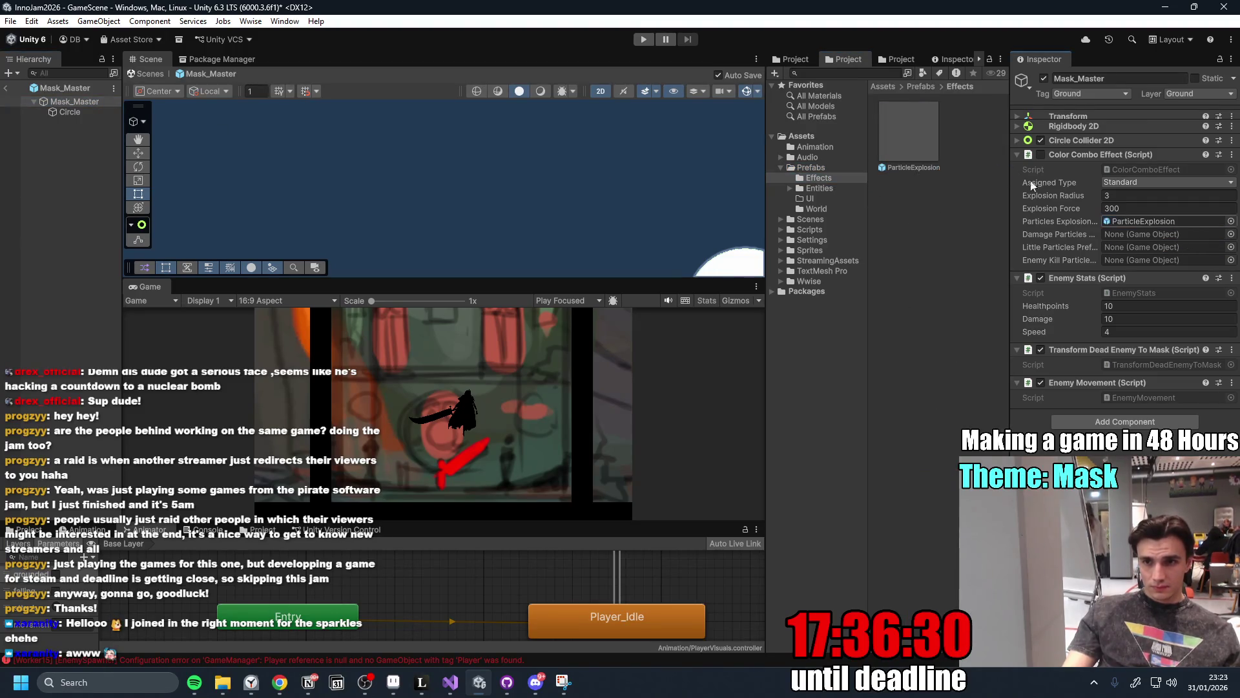
{"action": "mouse_move", "coordinate": [914, 143]}
{"action": "left_mouse_down"}
{"action": "mouse_move", "coordinate": [1162, 234]}
{"action": "mouse_move", "coordinate": [1163, 260]}
{"action": "left_mouse_up"}
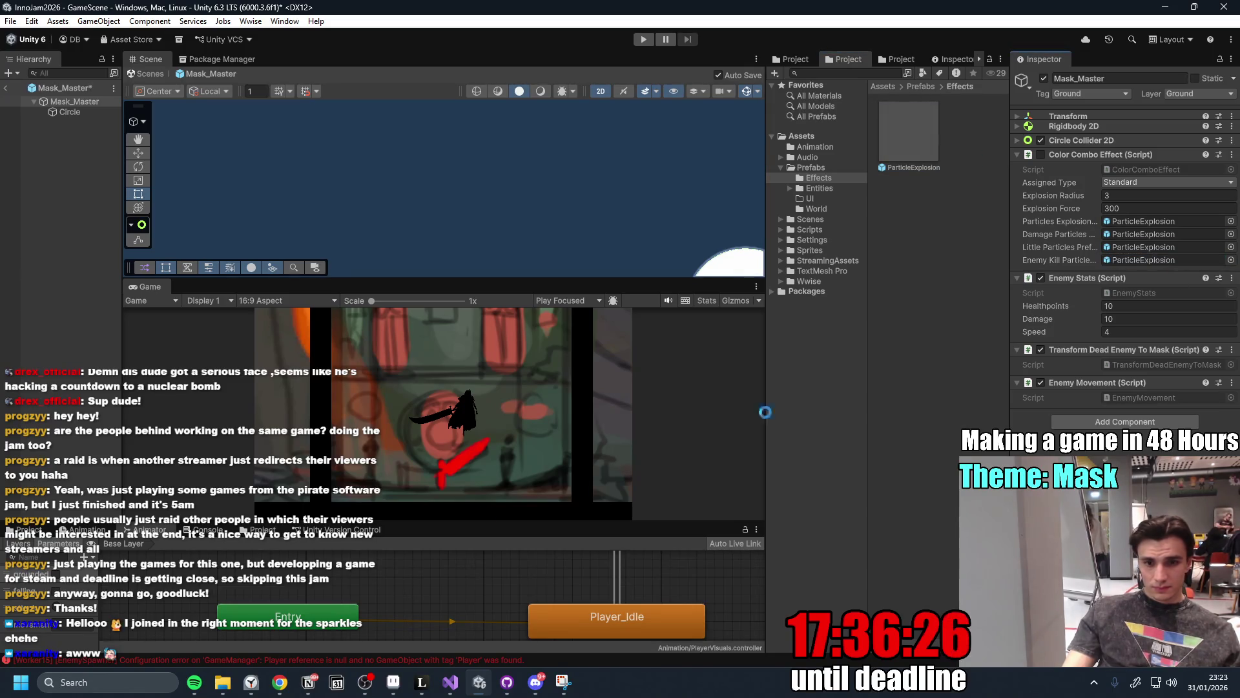
{"action": "left_click", "coordinate": [450, 682]}
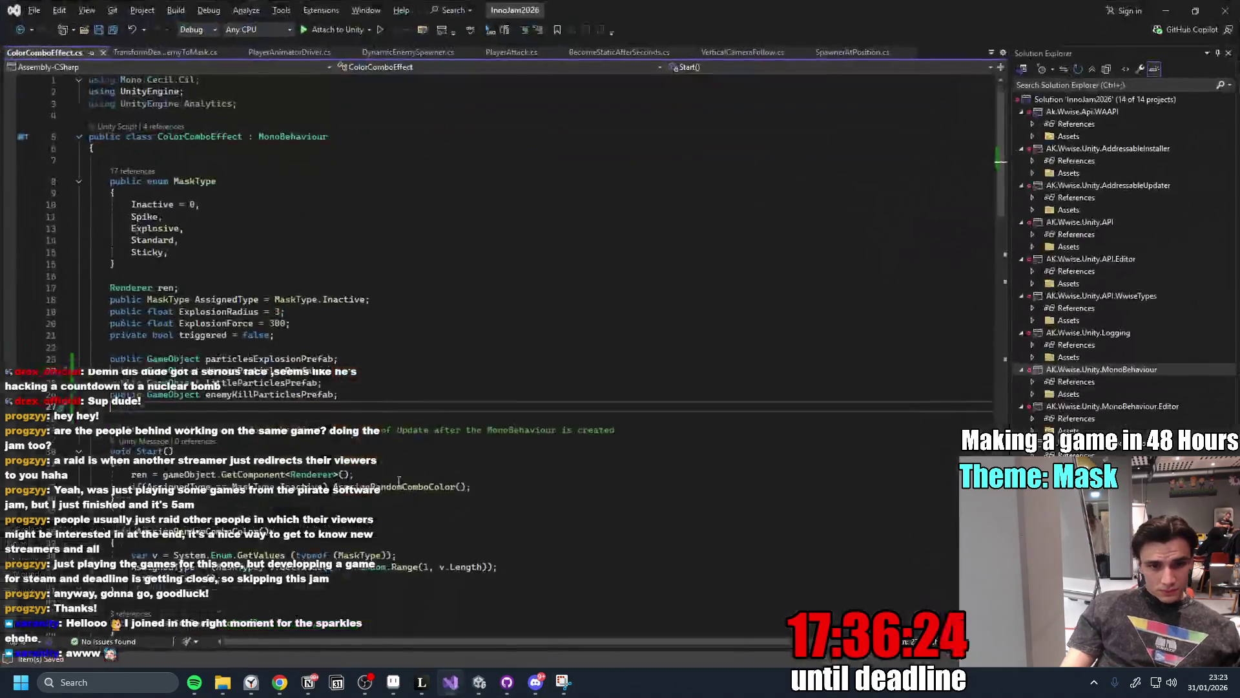
Under the 'Instantiate Explosion Particles' comment, autocomplete an Instantiate call spawning particlesExplosionPrefab at the mask's position.
{"action": "scroll", "coordinate": [387, 323], "scroll_direction": "down", "scroll_amount": 20}
{"action": "scroll", "coordinate": [387, 323], "scroll_direction": "up", "scroll_amount": 4}
{"action": "left_click", "coordinate": [376, 401]}
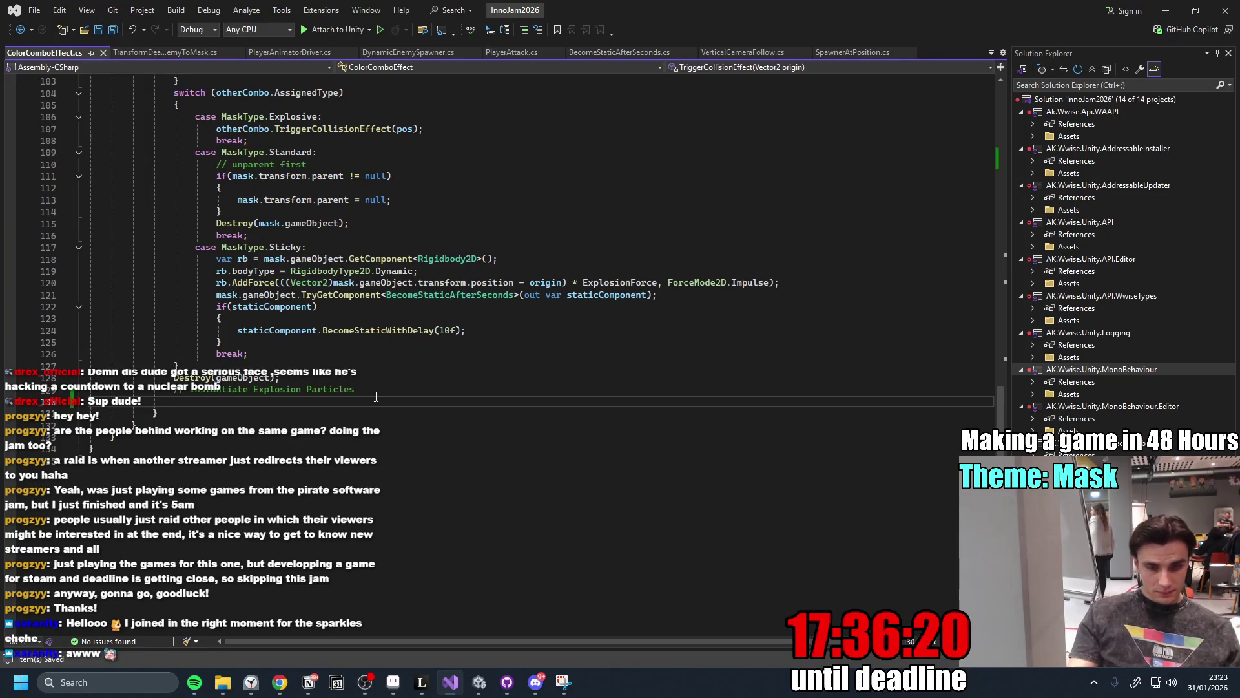
{"action": "type", "text": "Instantiate("}
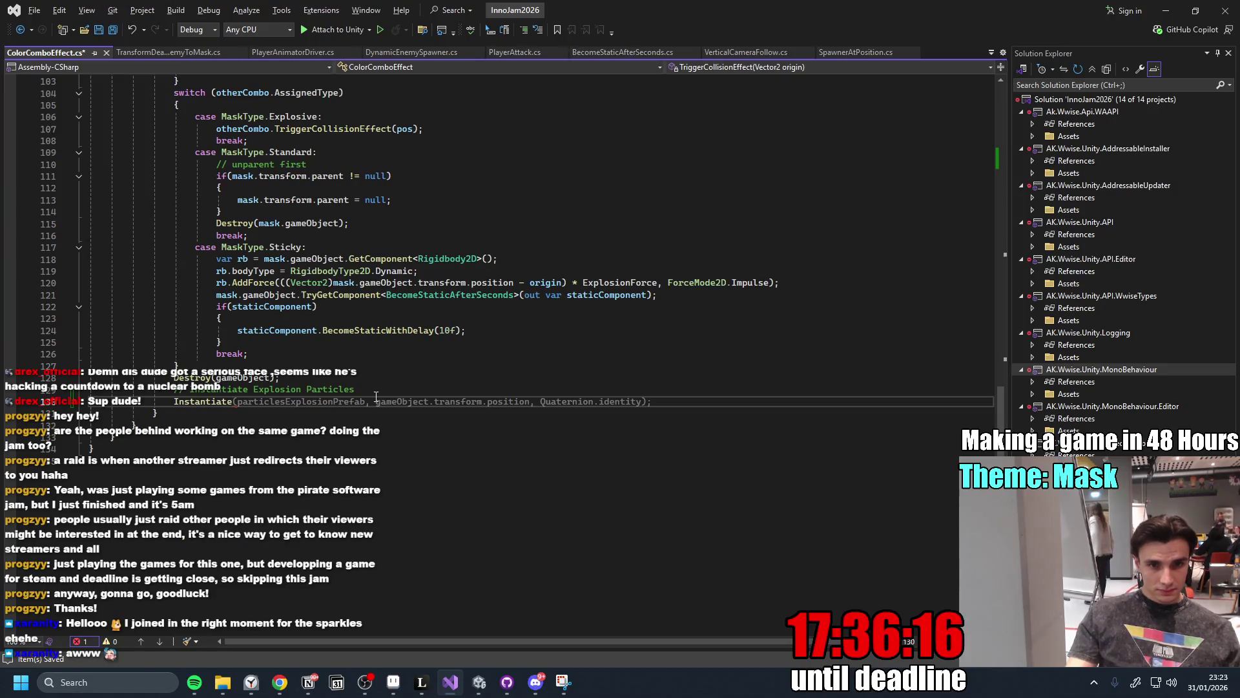
{"action": "key", "text": "Tab"}
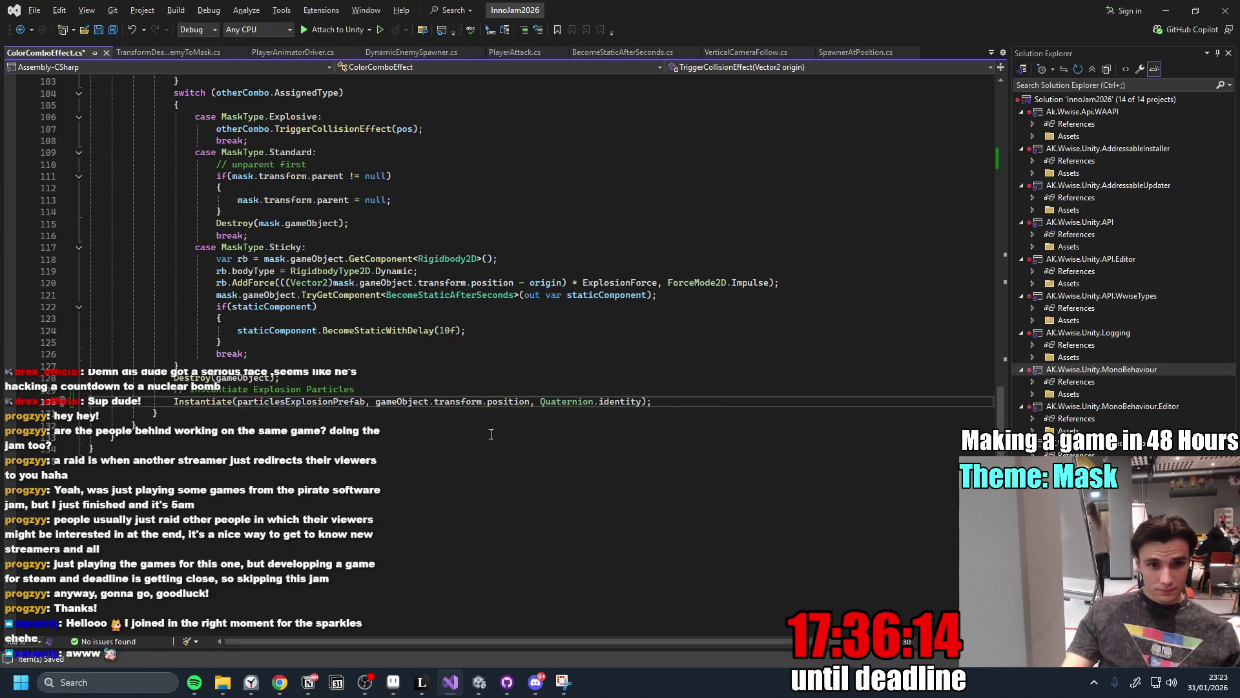
Undo an accidental deletion of the Instantiate line, add a blank line before Destroy(gameObject), and save.
{"action": "left_click_drag", "start_coordinate": [653, 401], "coordinate": [166, 393]}
{"action": "key", "text": "BackSpace"}
{"action": "left_click", "coordinate": [214, 366]}
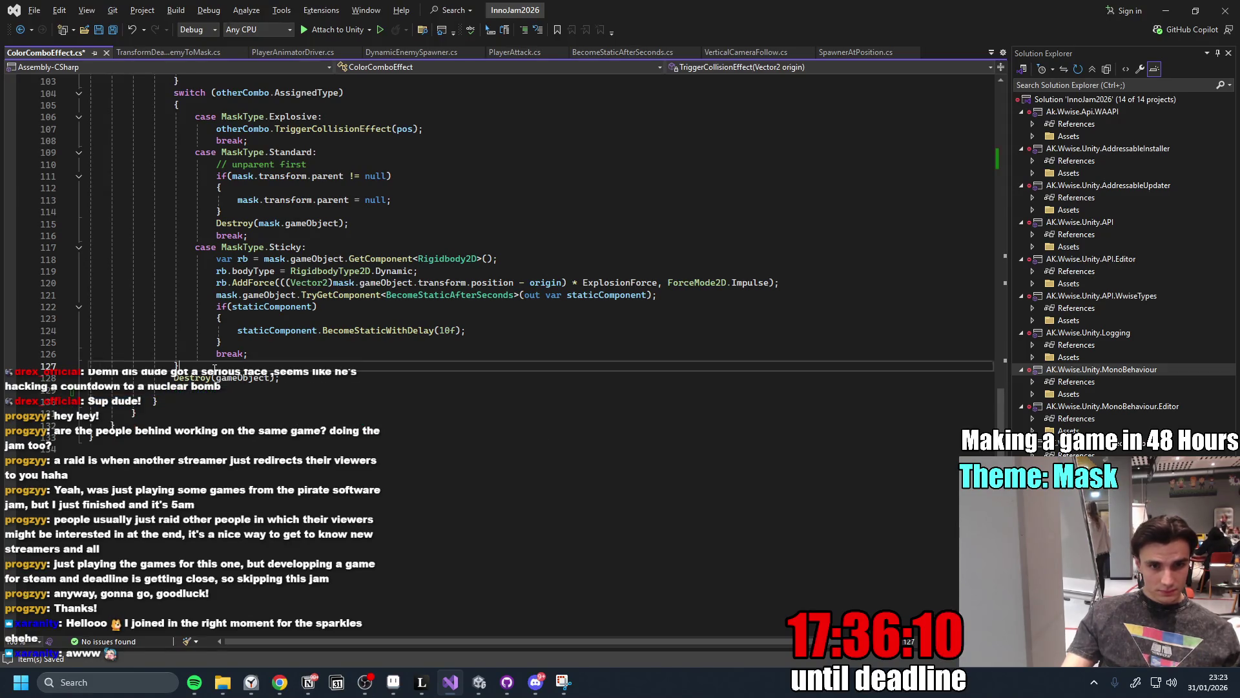
{"action": "key", "text": "ctrl+z"}
{"action": "key", "text": "ctrl+z"}
{"action": "key", "text": "ctrl+z"}
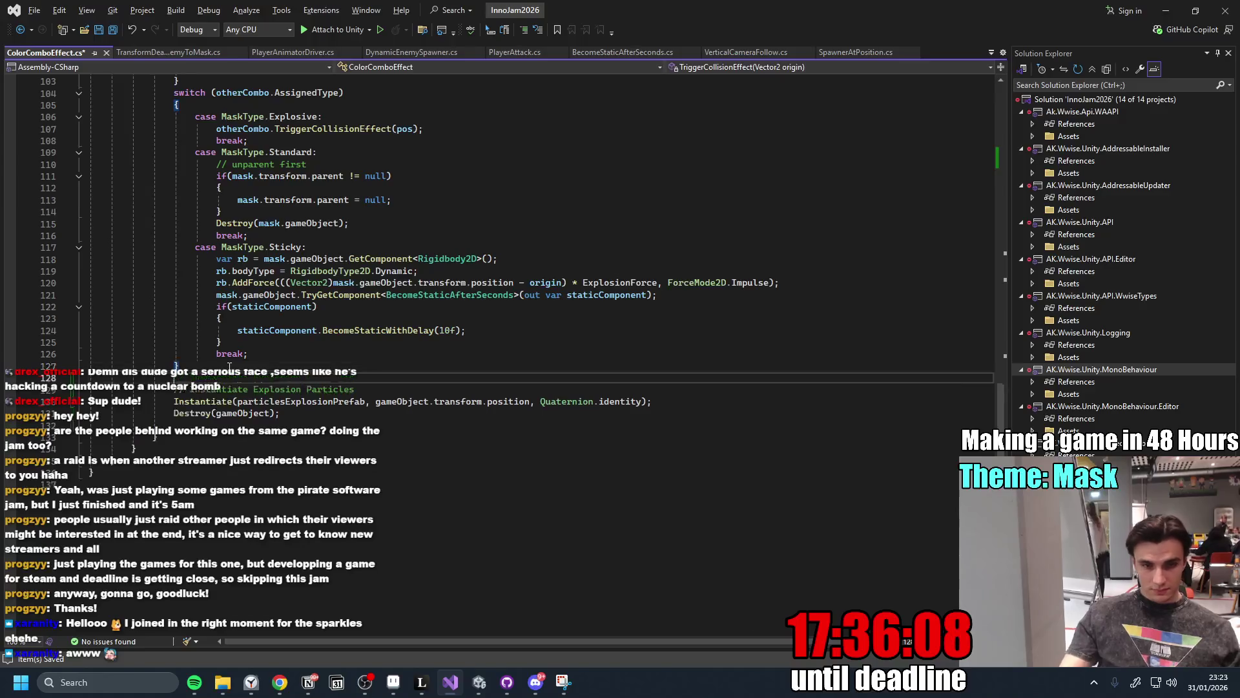
{"action": "left_click", "coordinate": [679, 401]}
{"action": "key", "text": "Return"}
{"action": "left_click", "coordinate": [516, 430]}
{"action": "key", "text": "ctrl+s"}
{"action": "mouse_move", "coordinate": [374, 686]}
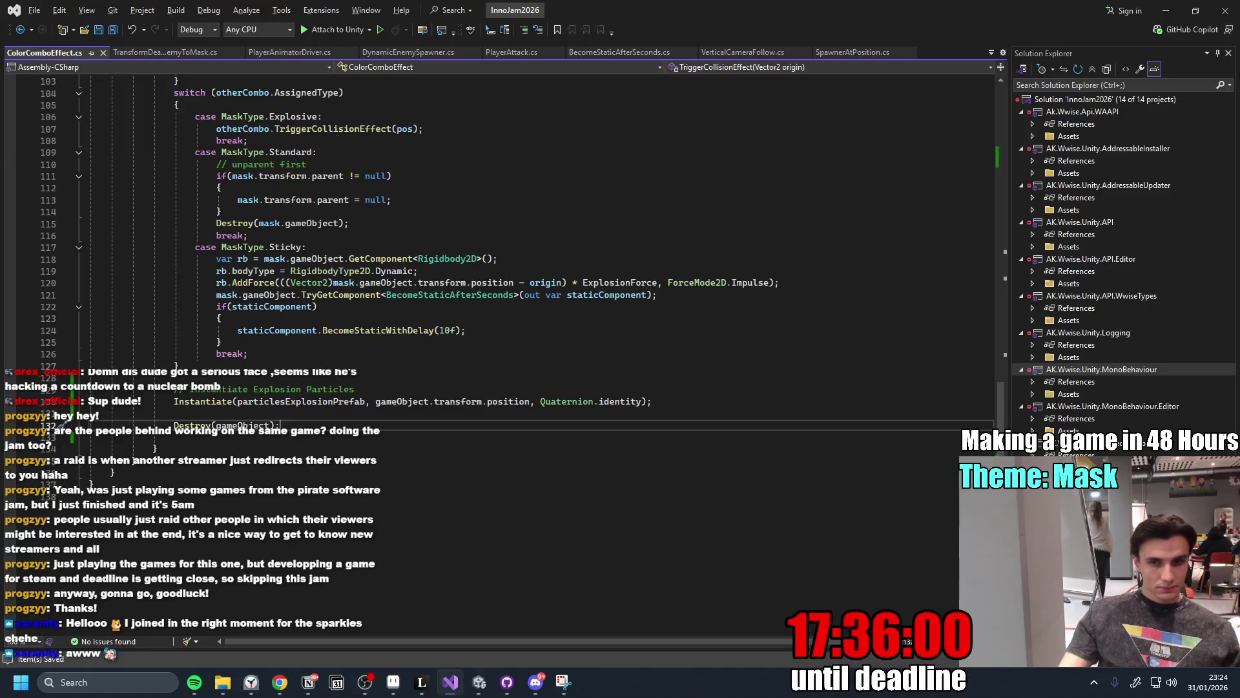
{"action": "left_click", "coordinate": [1166, 11]}
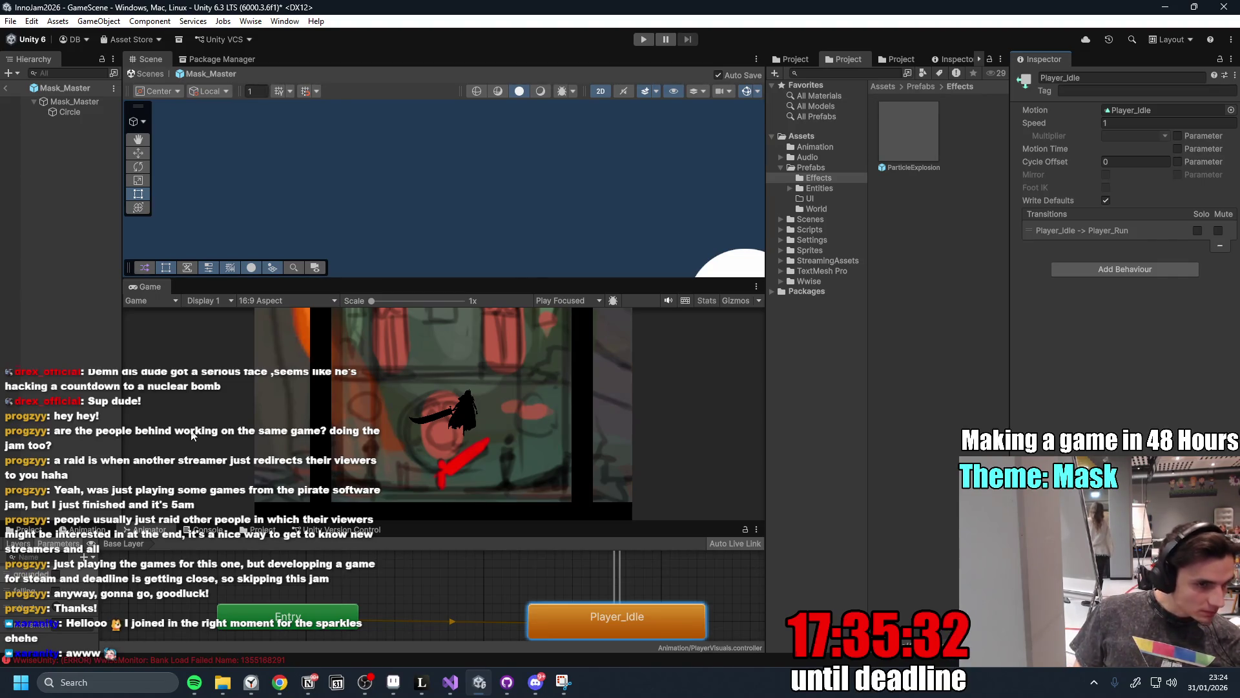
Return from Mask_Master to GameScene, playtest the mask explosions in the maximized Game view, then restore the layout.
{"action": "left_click", "coordinate": [6, 88]}
{"action": "double_click", "coordinate": [151, 285]}
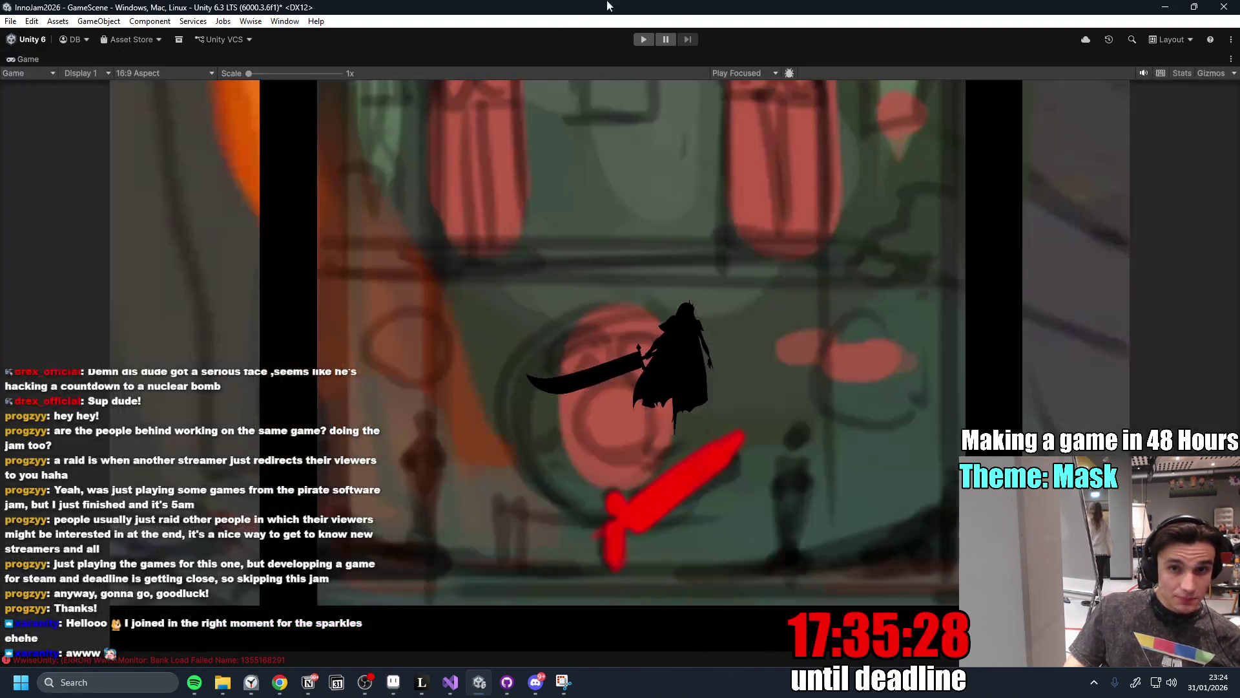
{"action": "left_click", "coordinate": [638, 43]}
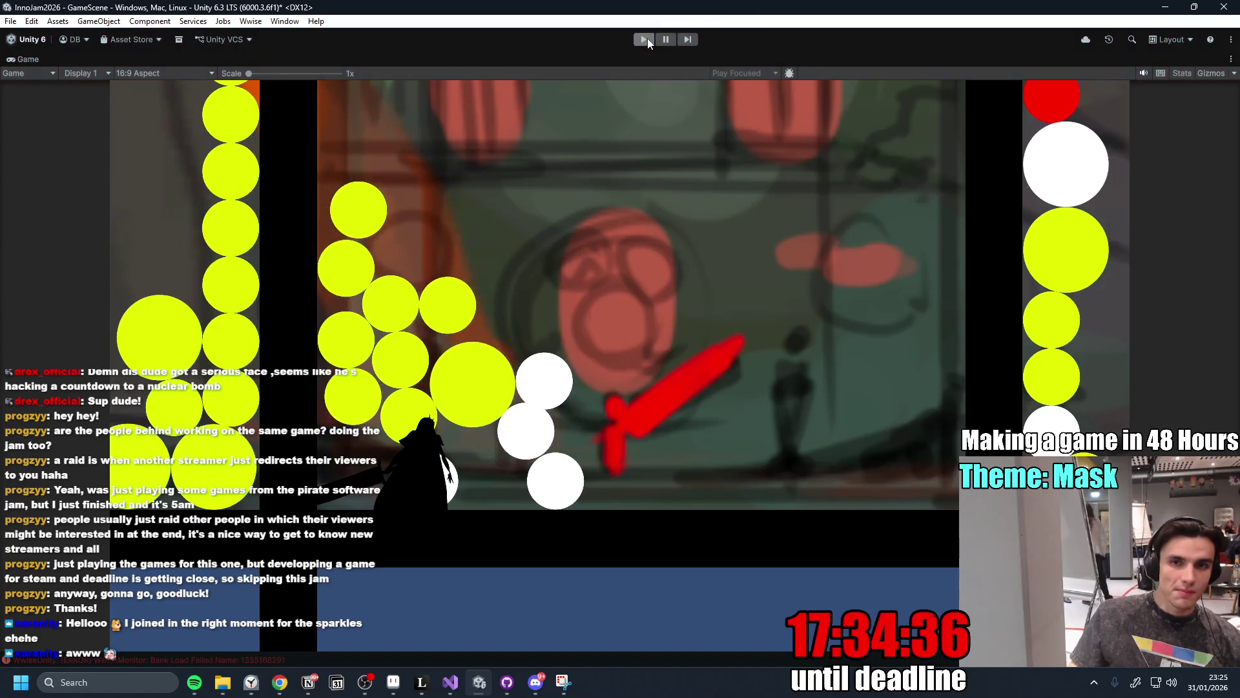
{"action": "left_click", "coordinate": [648, 39]}
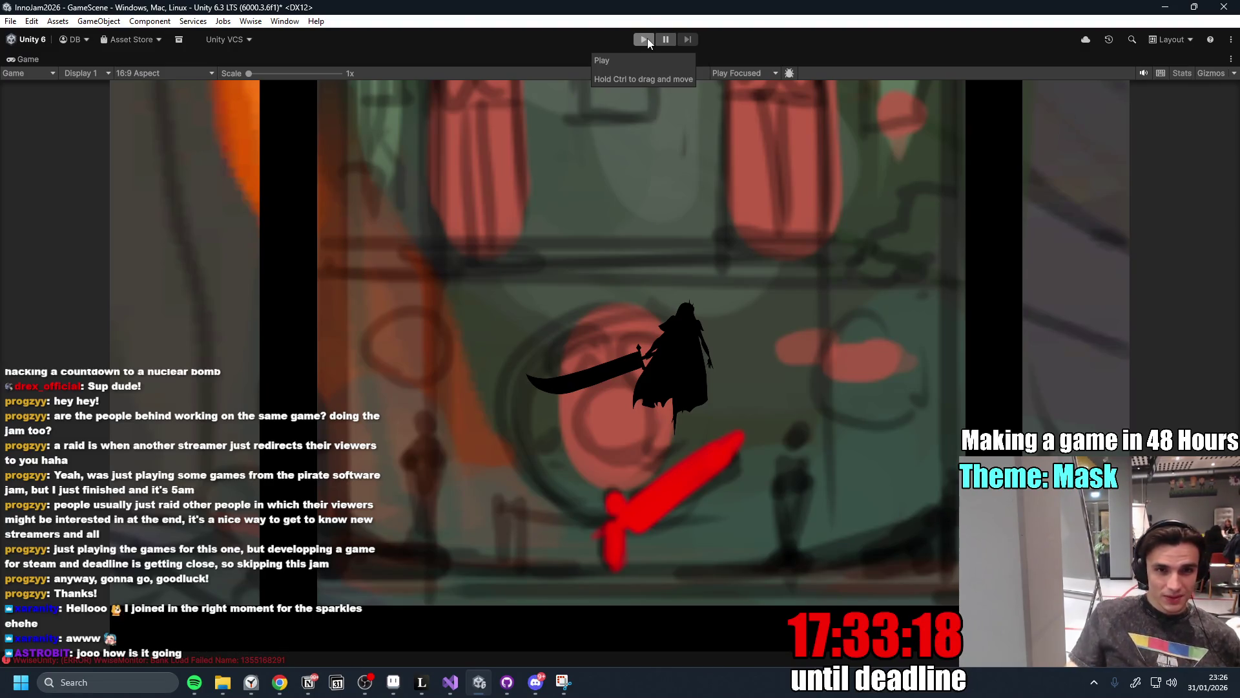
{"action": "double_click", "coordinate": [46, 65]}
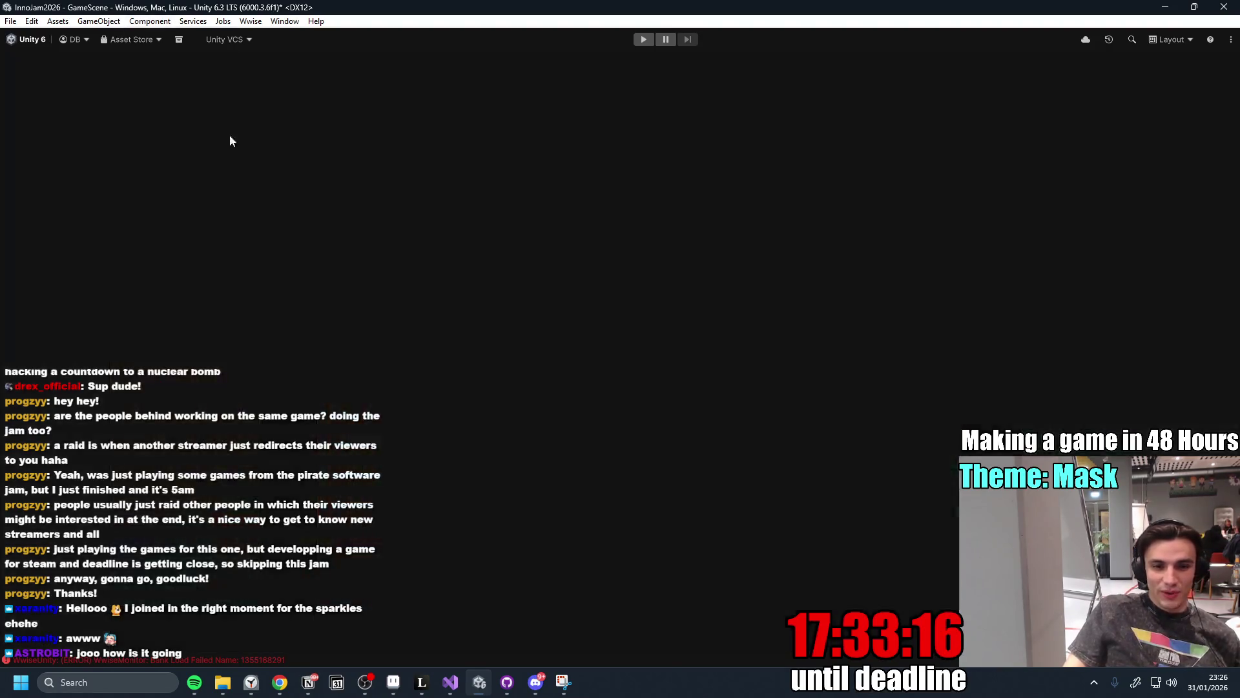
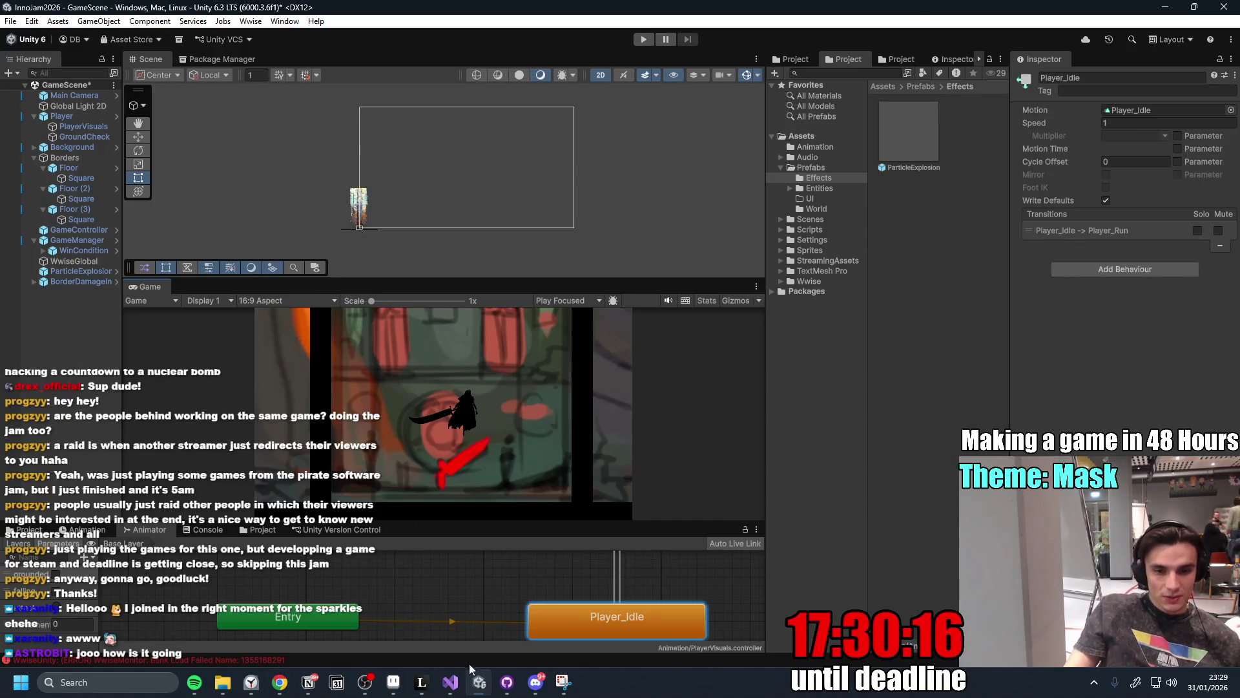
Review the hand-drawn mask design notes, then bring Chrome up maximized on a blank tab.
{"action": "left_click", "coordinate": [542, 693]}
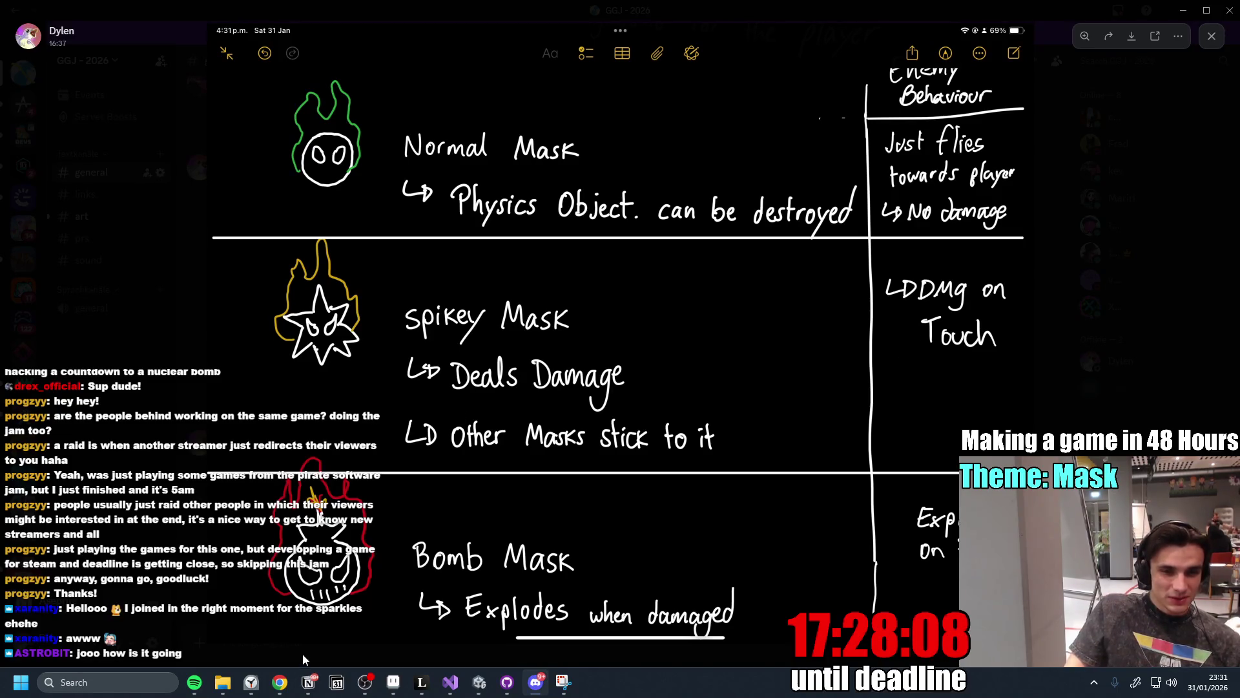
{"action": "mouse_move", "coordinate": [280, 681]}
{"action": "left_click", "coordinate": [341, 625]}
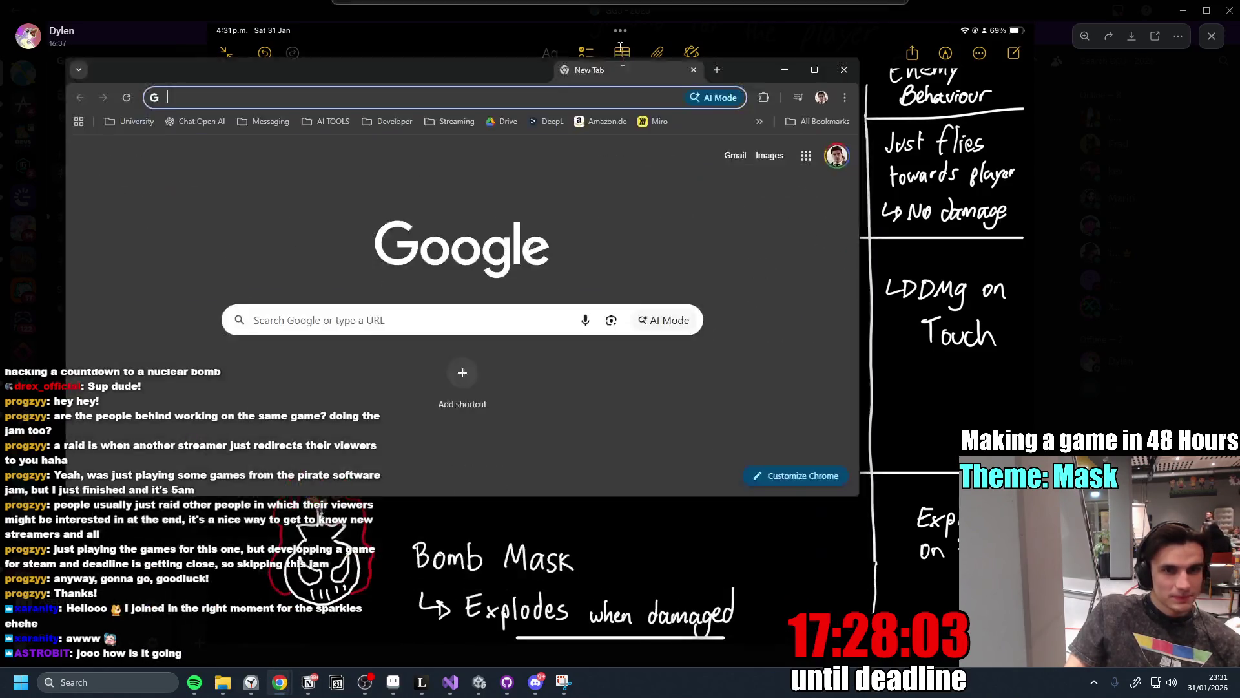
{"action": "left_click_drag", "start_coordinate": [823, 54], "coordinate": [963, 130]}
{"action": "left_click", "coordinate": [962, 130]}
{"action": "left_click", "coordinate": [388, 65]}
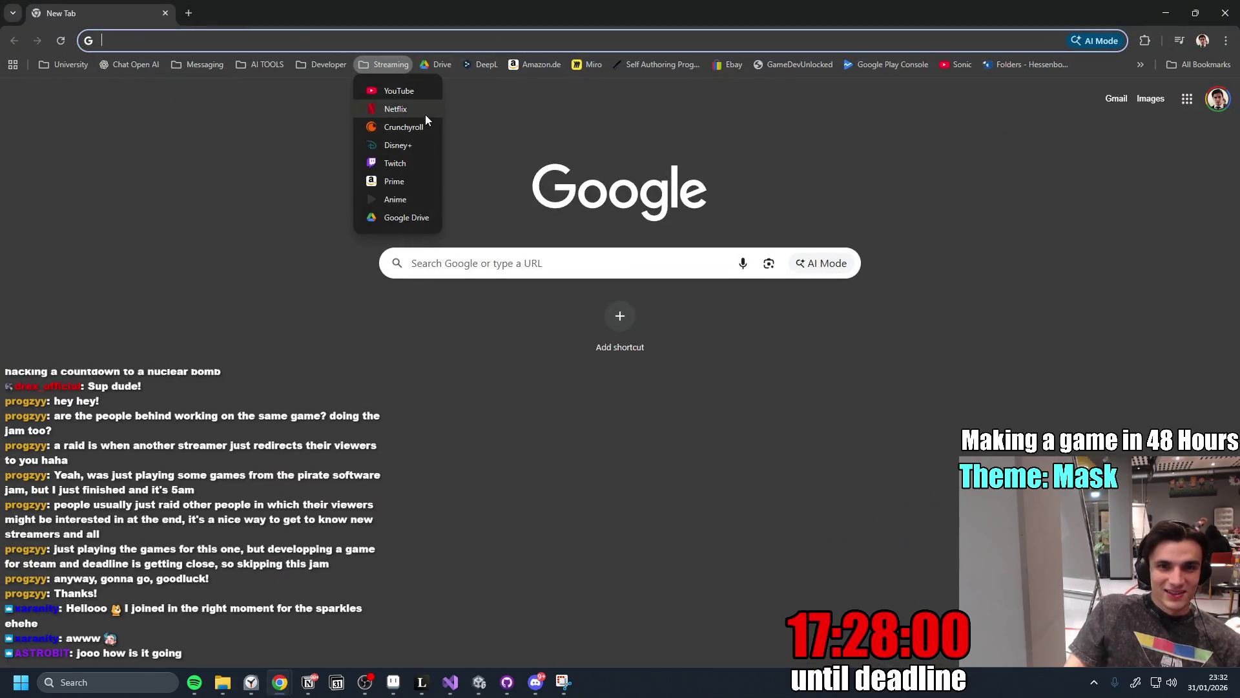
Search Google for 'arc raider deadline' and close the stray blank tab.
{"action": "left_click", "coordinate": [207, 42]}
{"action": "type", "text": "arc"}
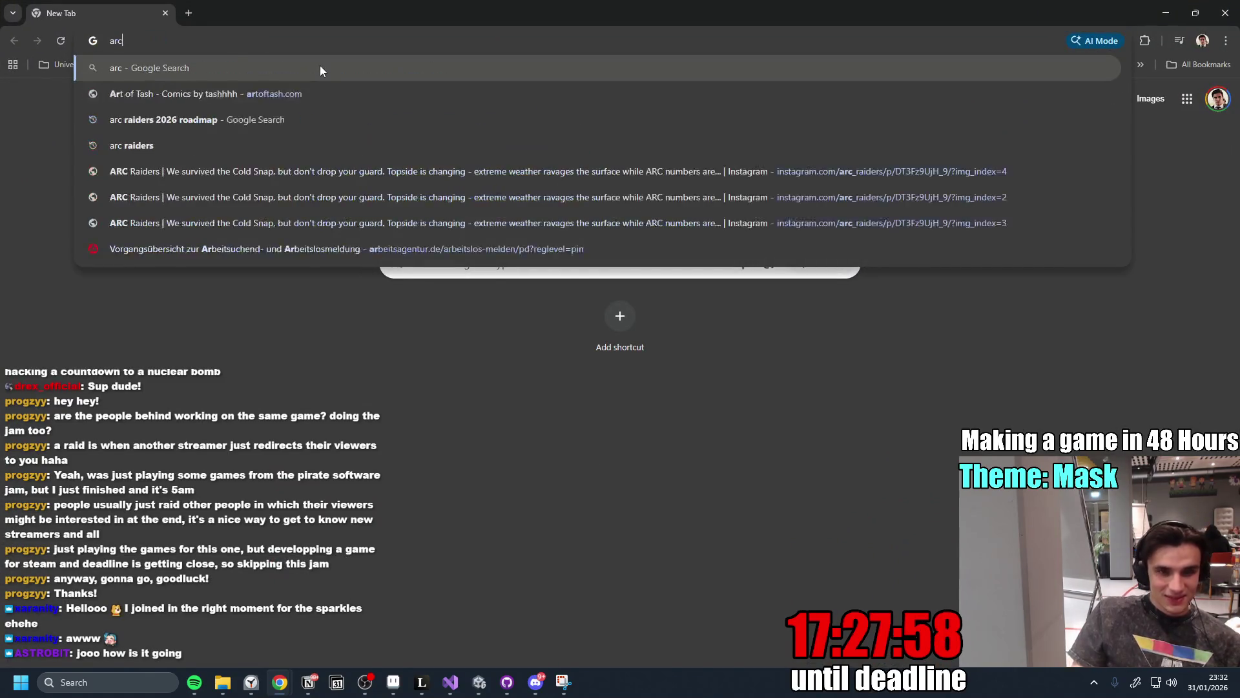
{"action": "type", "text": " raide"}
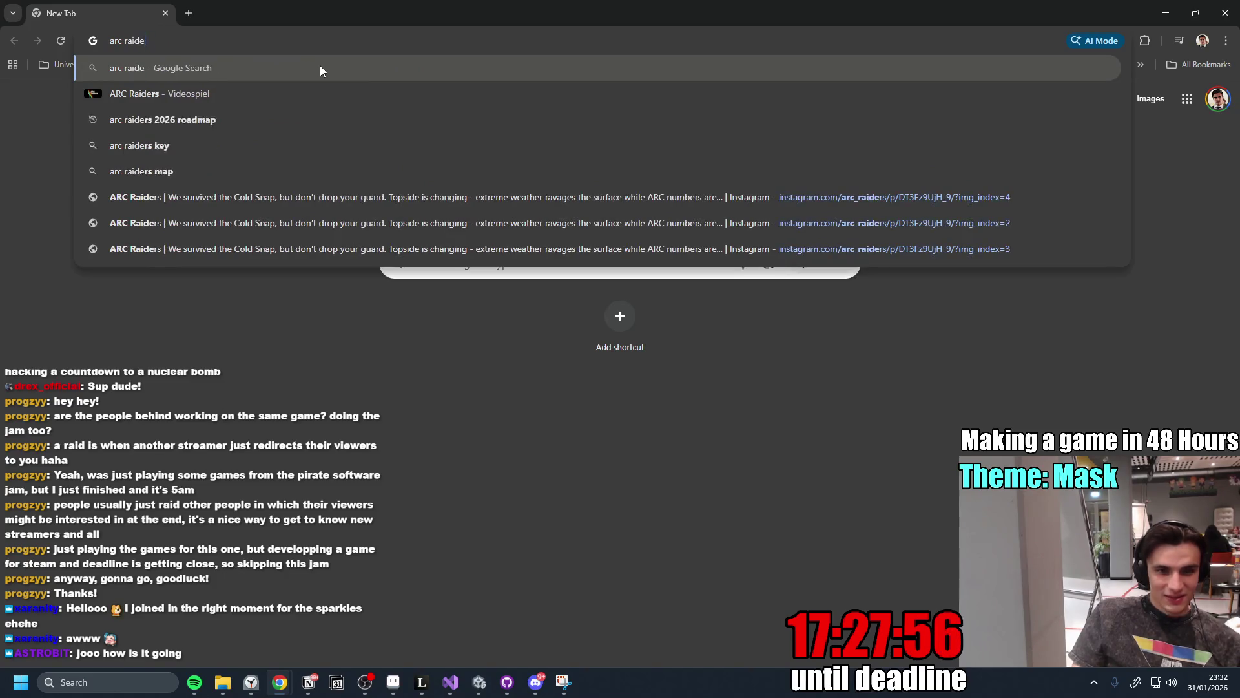
{"action": "type", "text": "r deadline"}
{"action": "key", "text": "Return"}
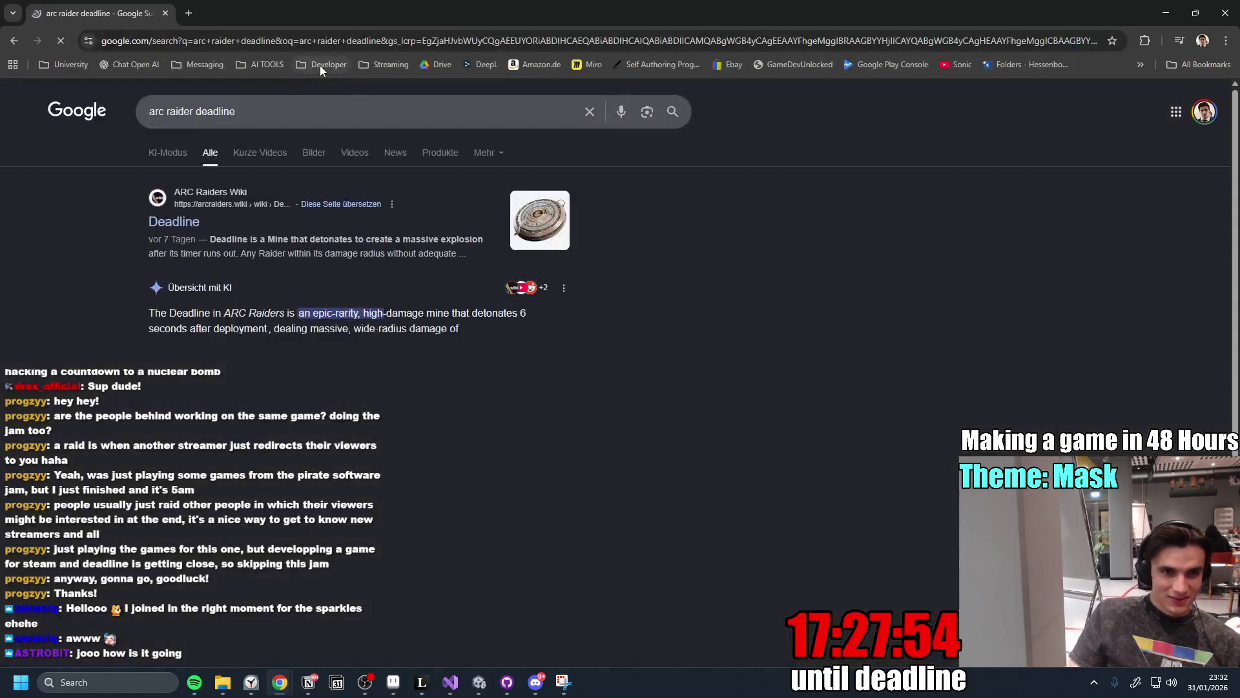
{"action": "middle_click", "coordinate": [175, 221]}
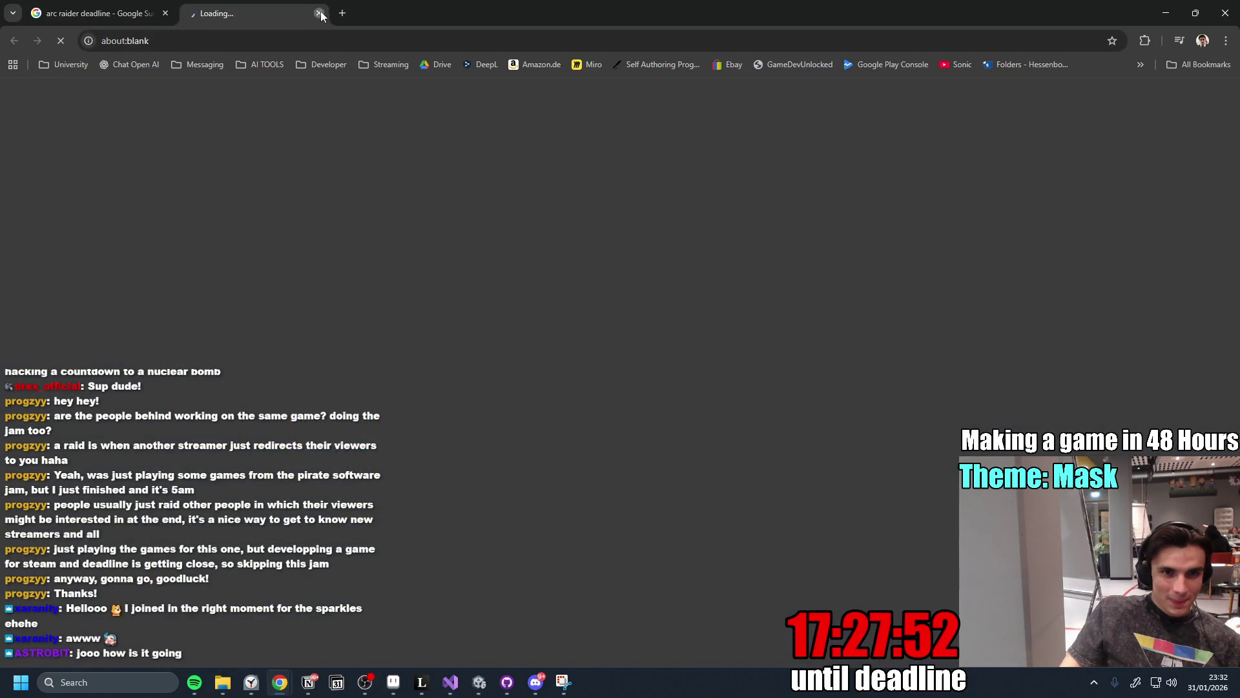
{"action": "left_click", "coordinate": [320, 10]}
Refine the query to 'arc raider deadline sound' and open the YouTube sound-effect video.
{"action": "left_click", "coordinate": [272, 114]}
{"action": "type", "text": "sound"}
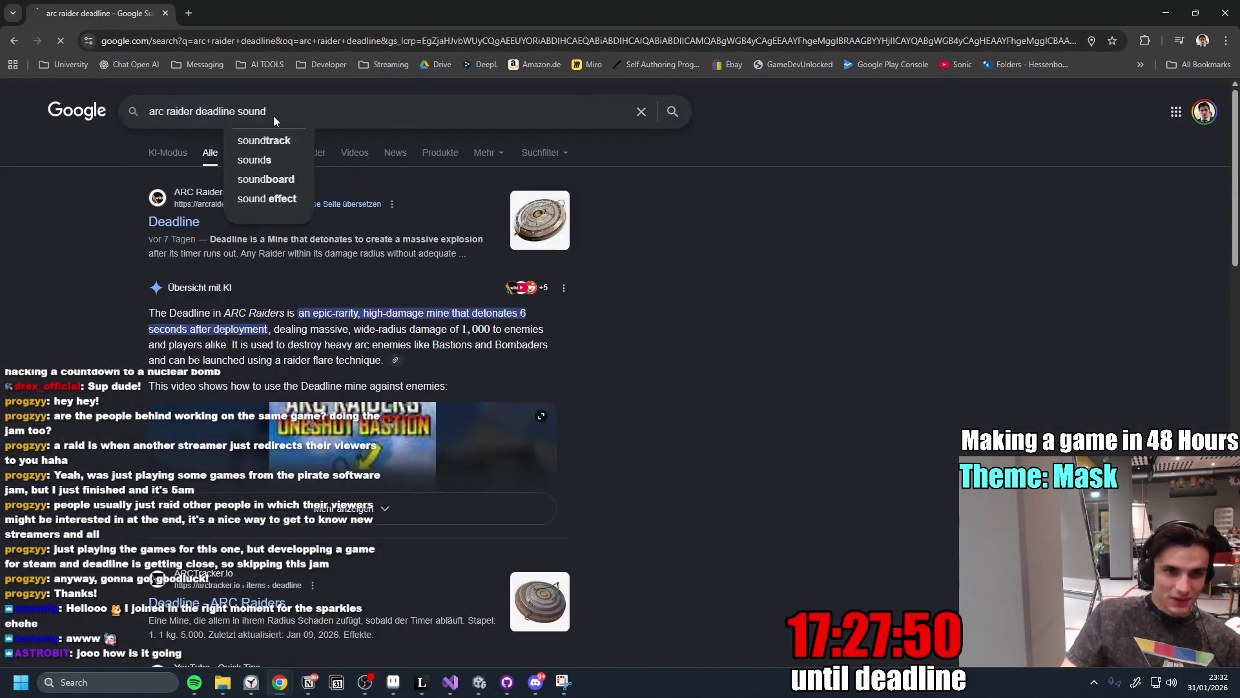
{"action": "key", "text": "Return"}
{"action": "middle_click", "coordinate": [319, 223]}
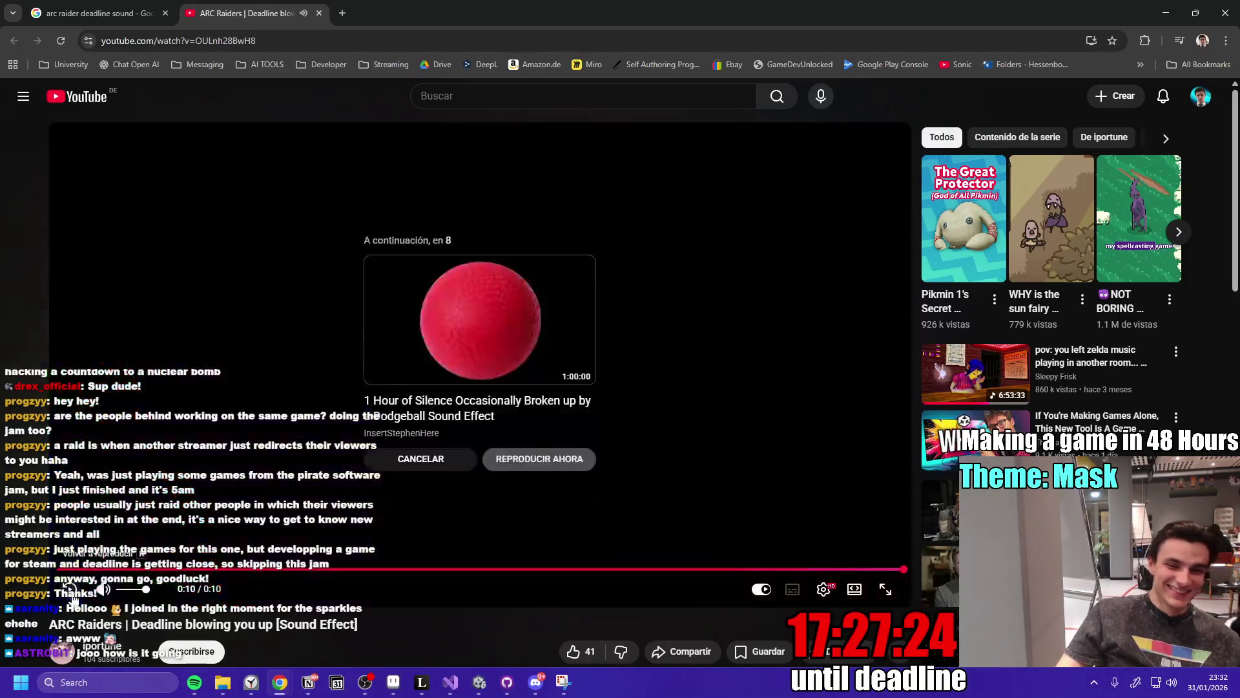
Replay, pause and rewind the Deadline sound effect at raised volume, then return to the Google tab.
{"action": "left_click", "coordinate": [71, 590]}
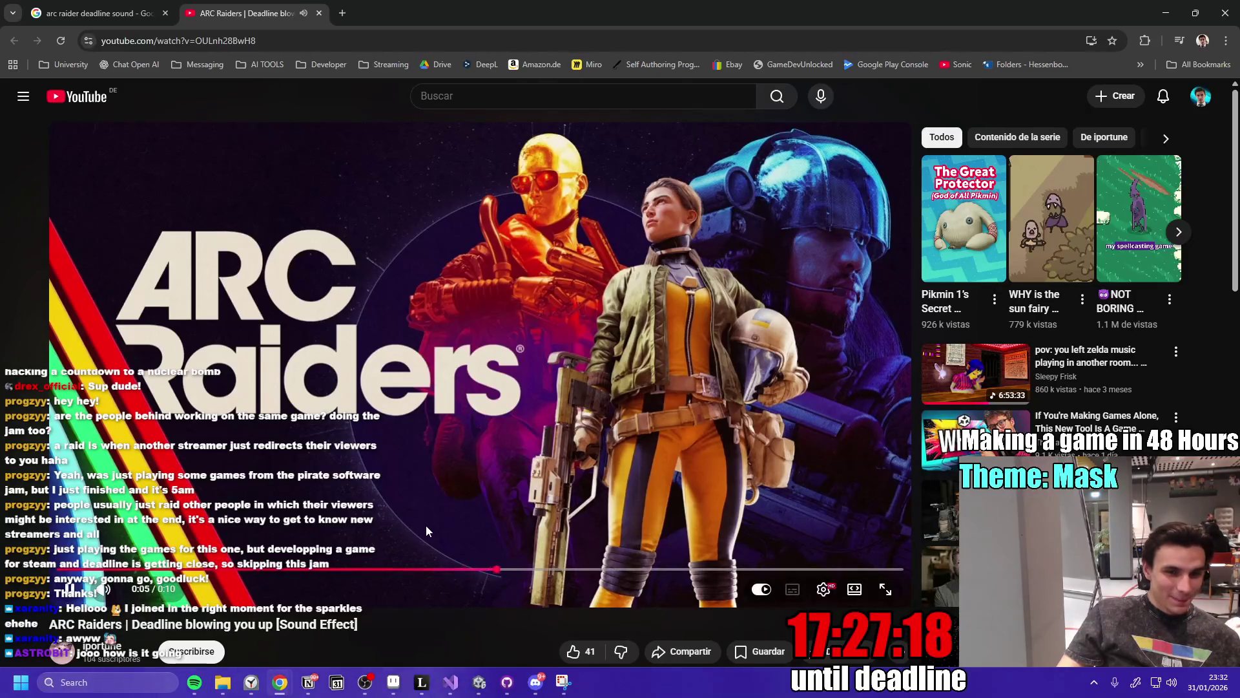
{"action": "left_click", "coordinate": [437, 490]}
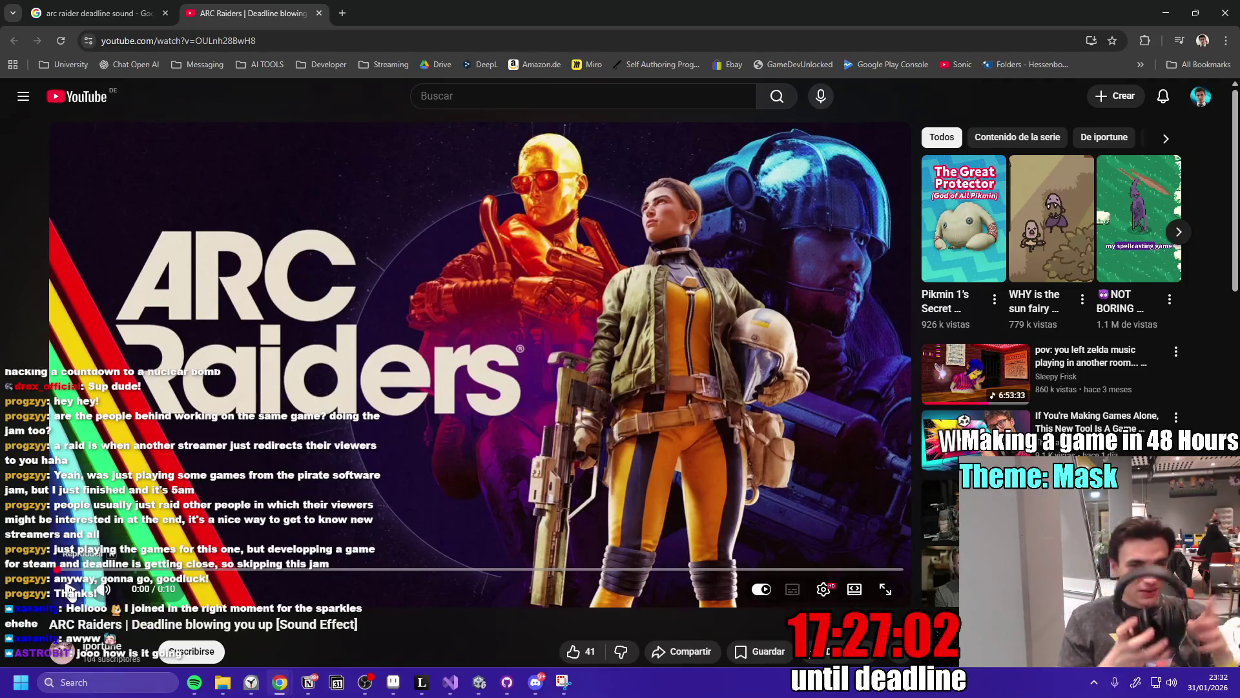
{"action": "left_click", "coordinate": [71, 591]}
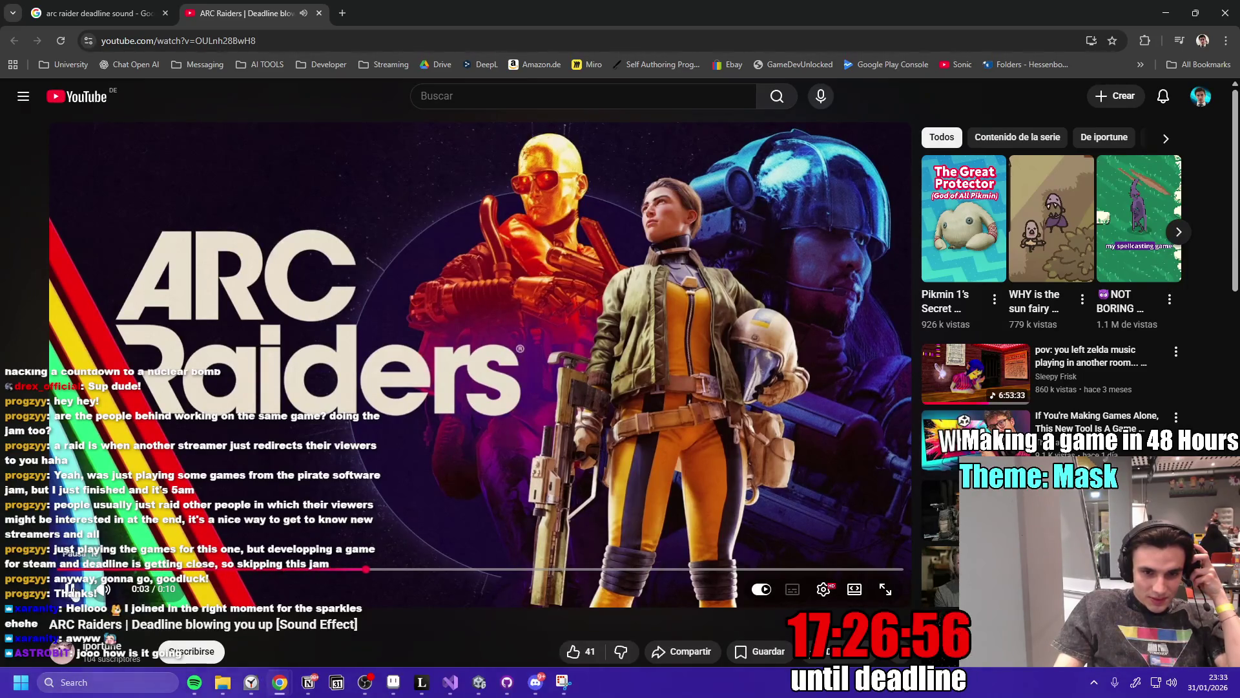
{"action": "left_click", "coordinate": [149, 573]}
{"action": "left_click", "coordinate": [71, 590]}
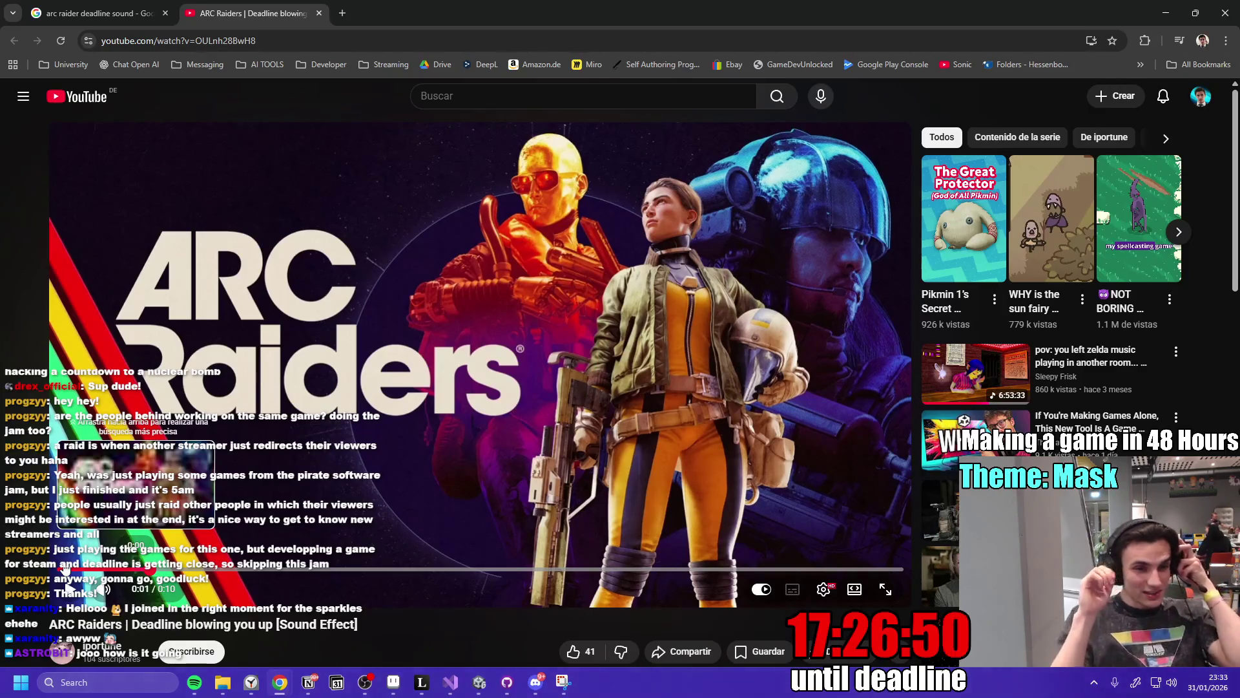
{"action": "key", "text": "XF86AudioRaiseVolume"}
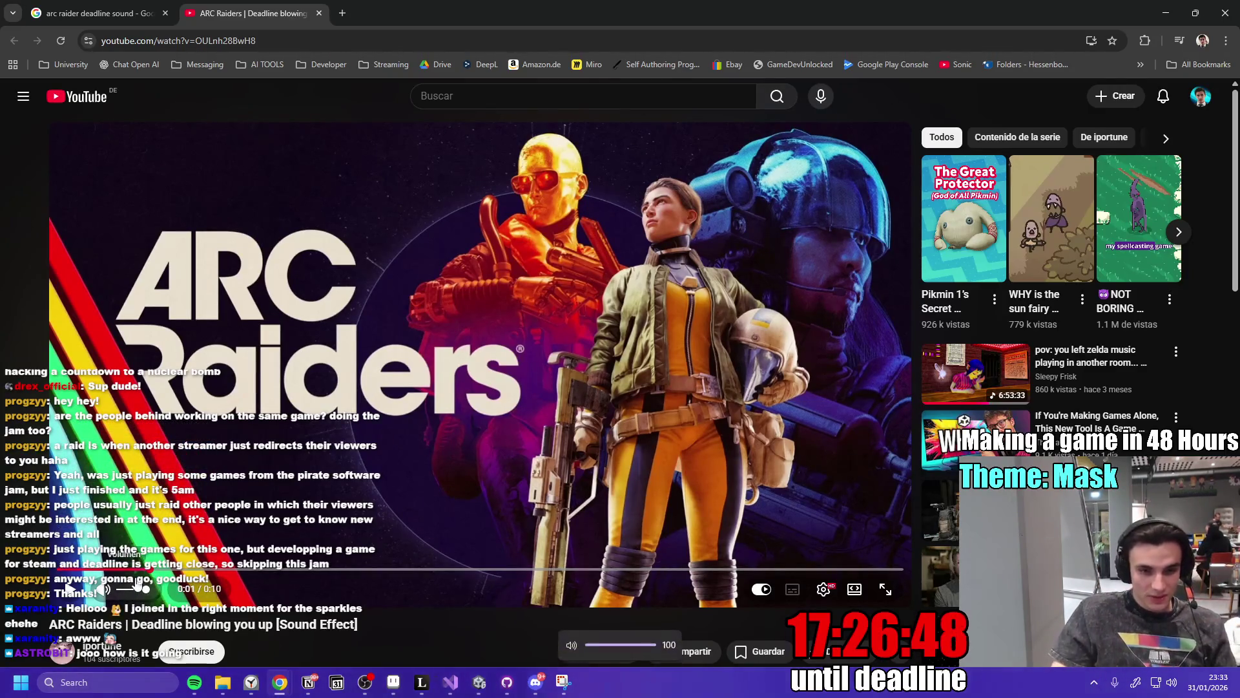
{"action": "left_click", "coordinate": [274, 466]}
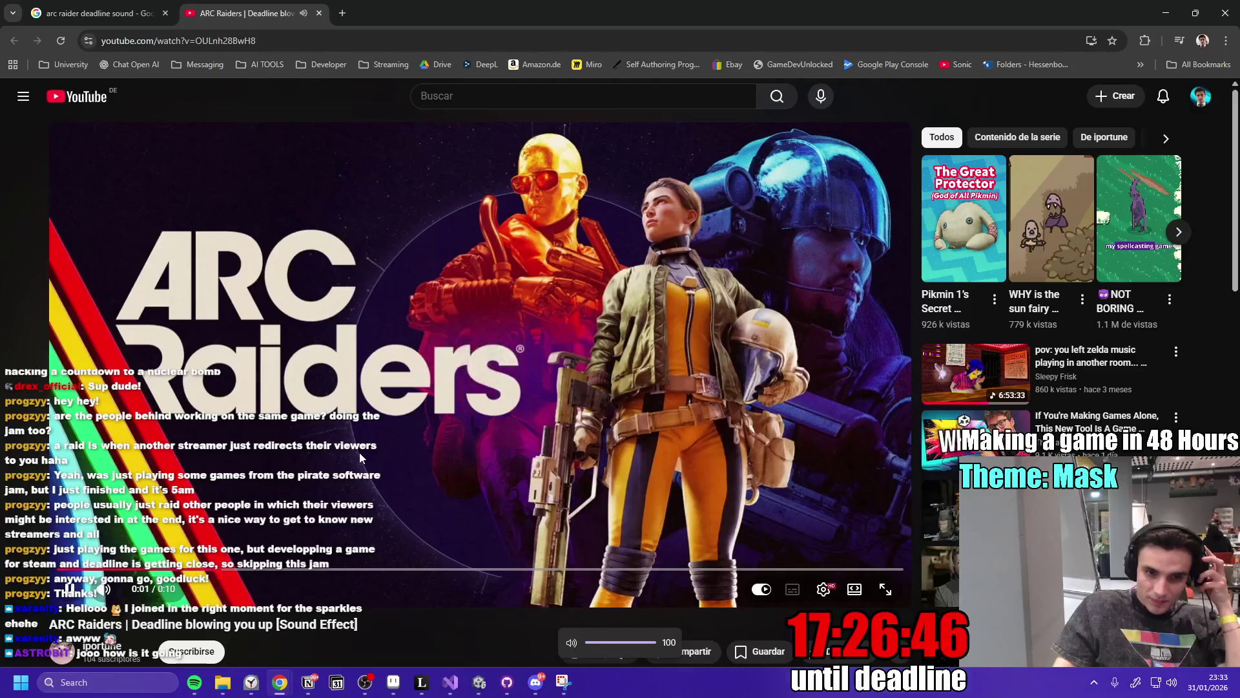
{"action": "left_click", "coordinate": [273, 467]}
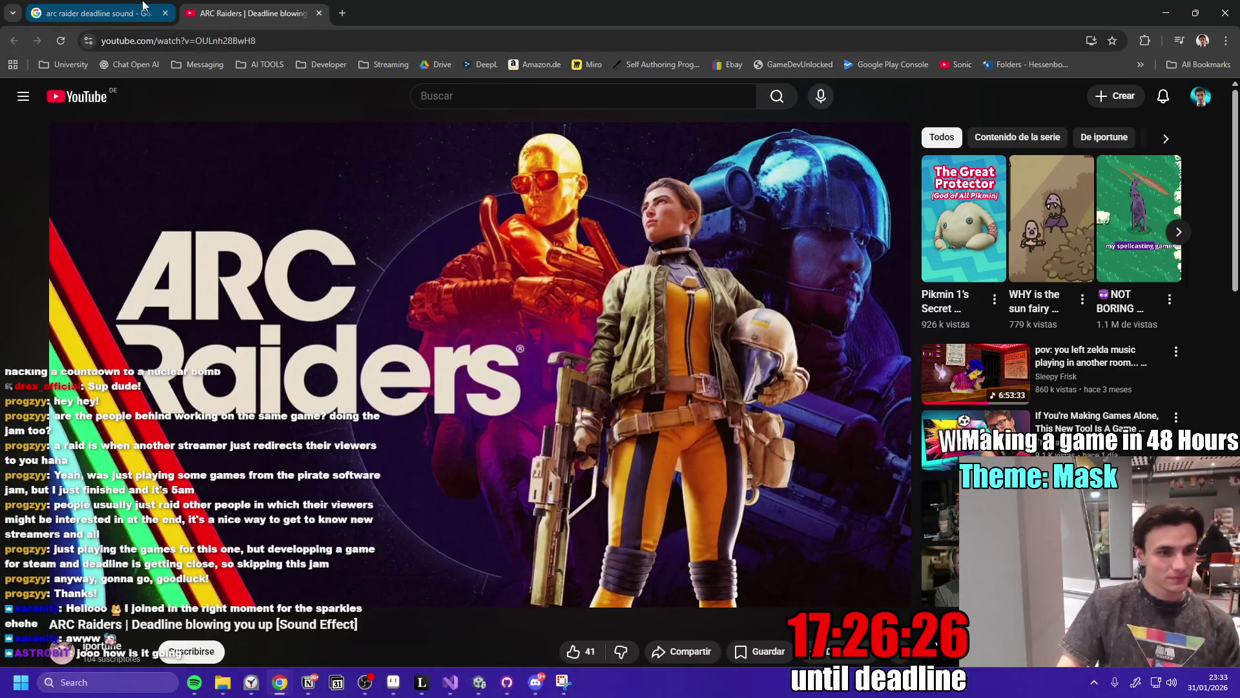
{"action": "left_click", "coordinate": [119, 5]}
Replace the query with 'Explosion SOund Effect rocket slime' and open the Rocket Slime Sound Effects playlist.
{"action": "scroll", "coordinate": [429, 303], "scroll_direction": "down", "scroll_amount": 3}
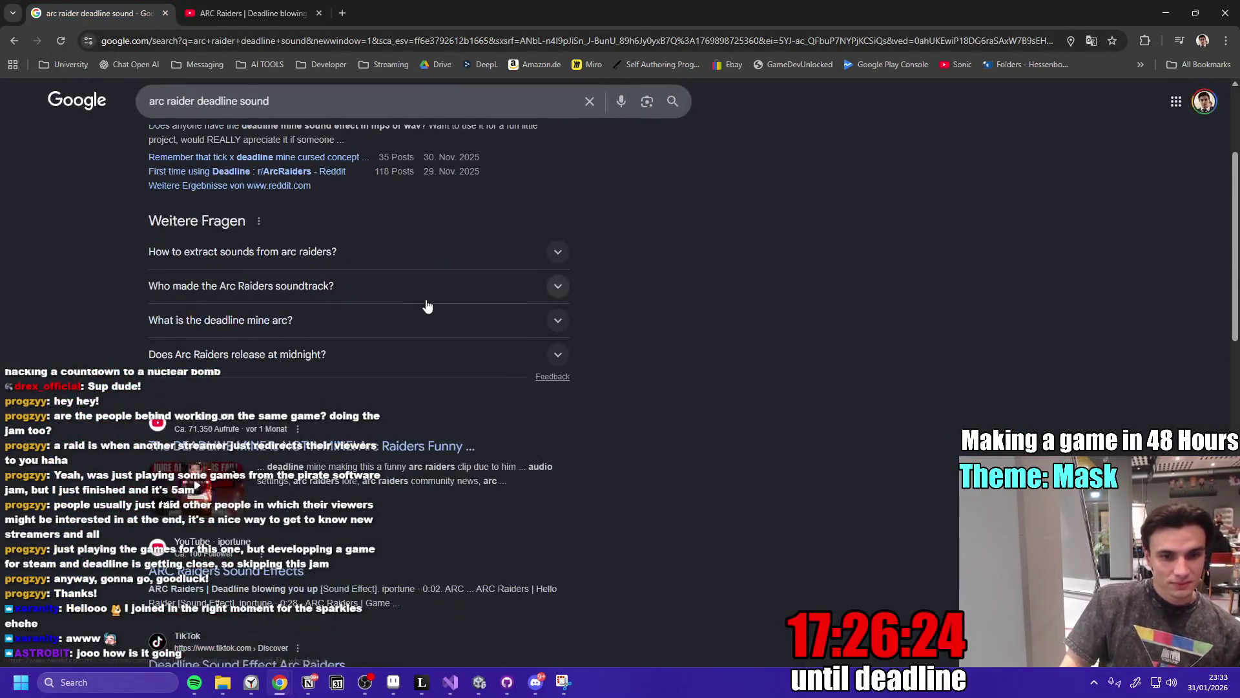
{"action": "scroll", "coordinate": [436, 326], "scroll_direction": "up", "scroll_amount": 3}
{"action": "triple_click", "coordinate": [213, 111]}
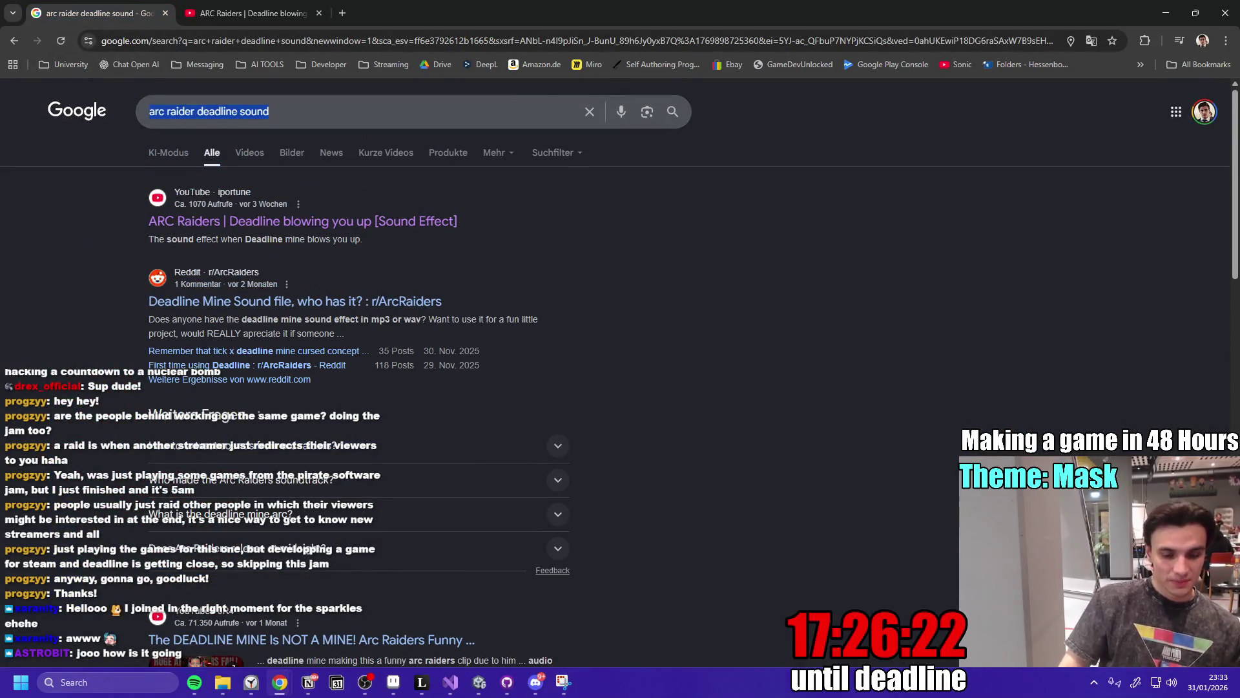
{"action": "type", "text": "Explosion SOund Effe"}
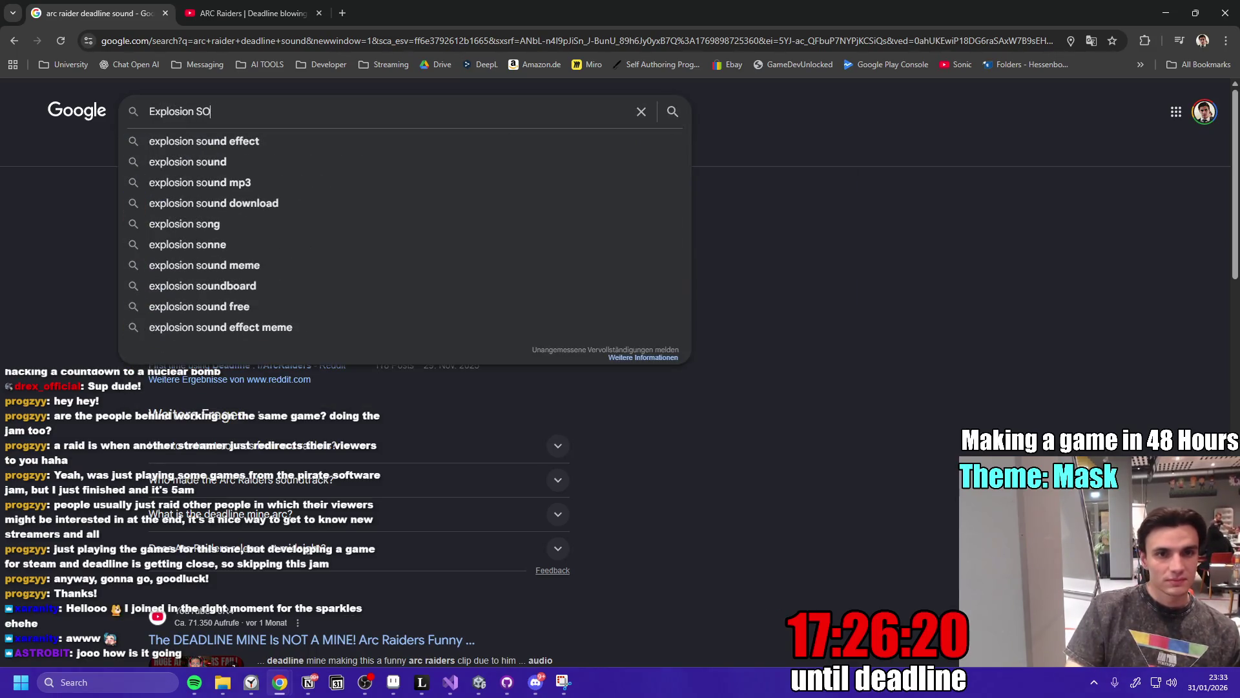
{"action": "type", "text": "ct r"}
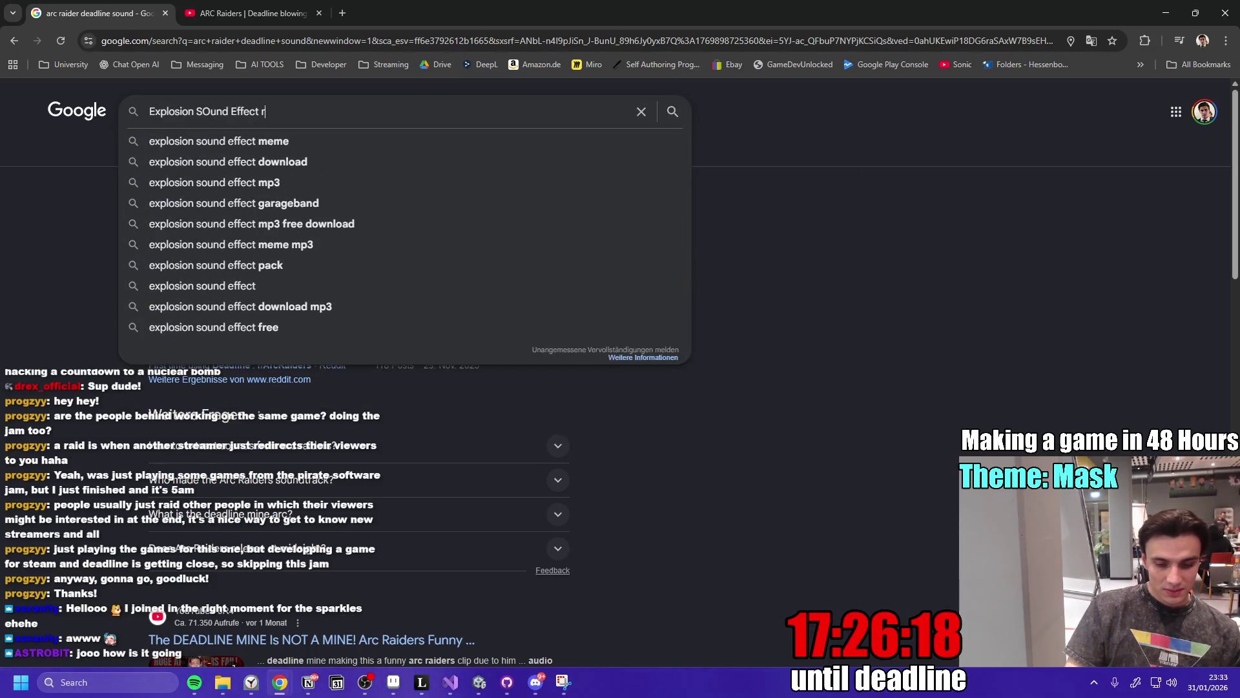
{"action": "type", "text": "ocket slime"}
{"action": "key", "text": "Return"}
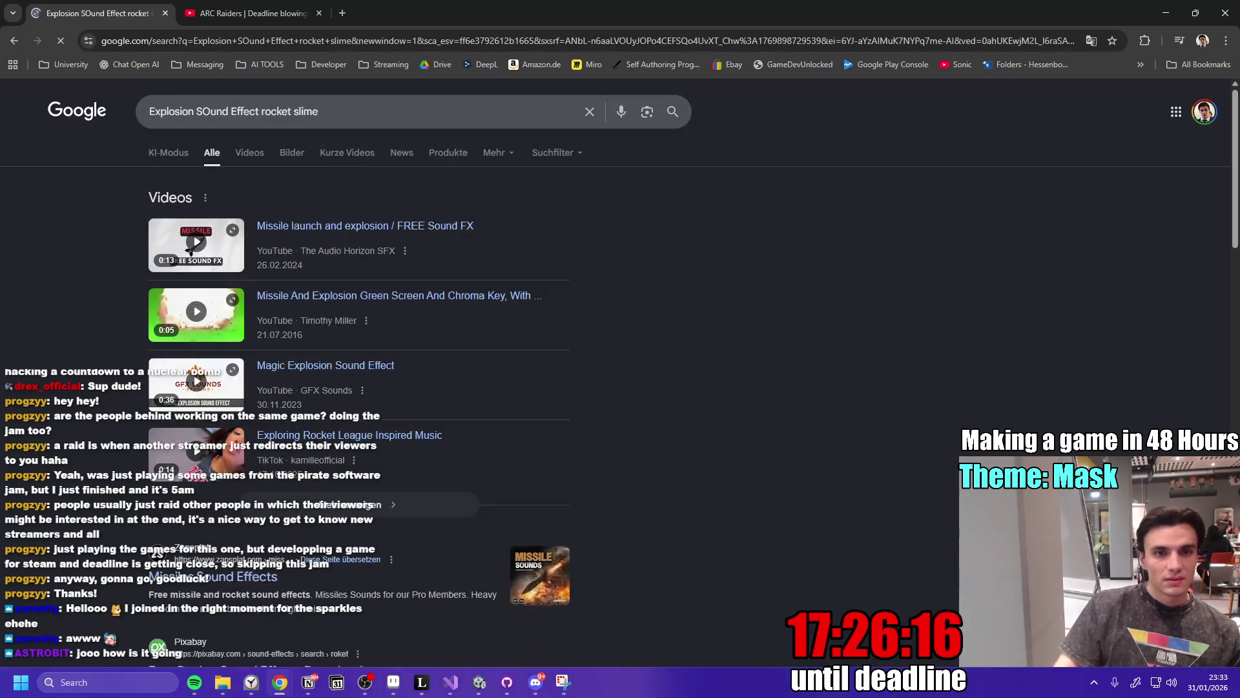
{"action": "scroll", "coordinate": [363, 350], "scroll_direction": "down", "scroll_amount": 3}
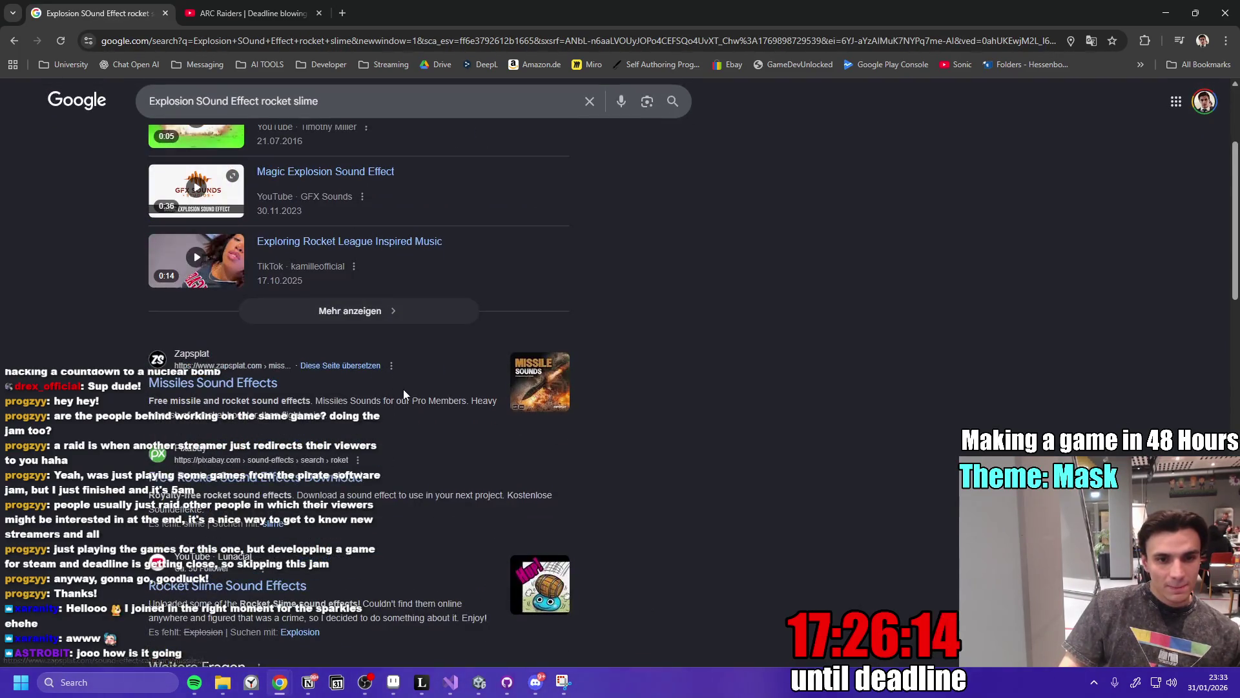
{"action": "scroll", "coordinate": [404, 391], "scroll_direction": "down", "scroll_amount": 3}
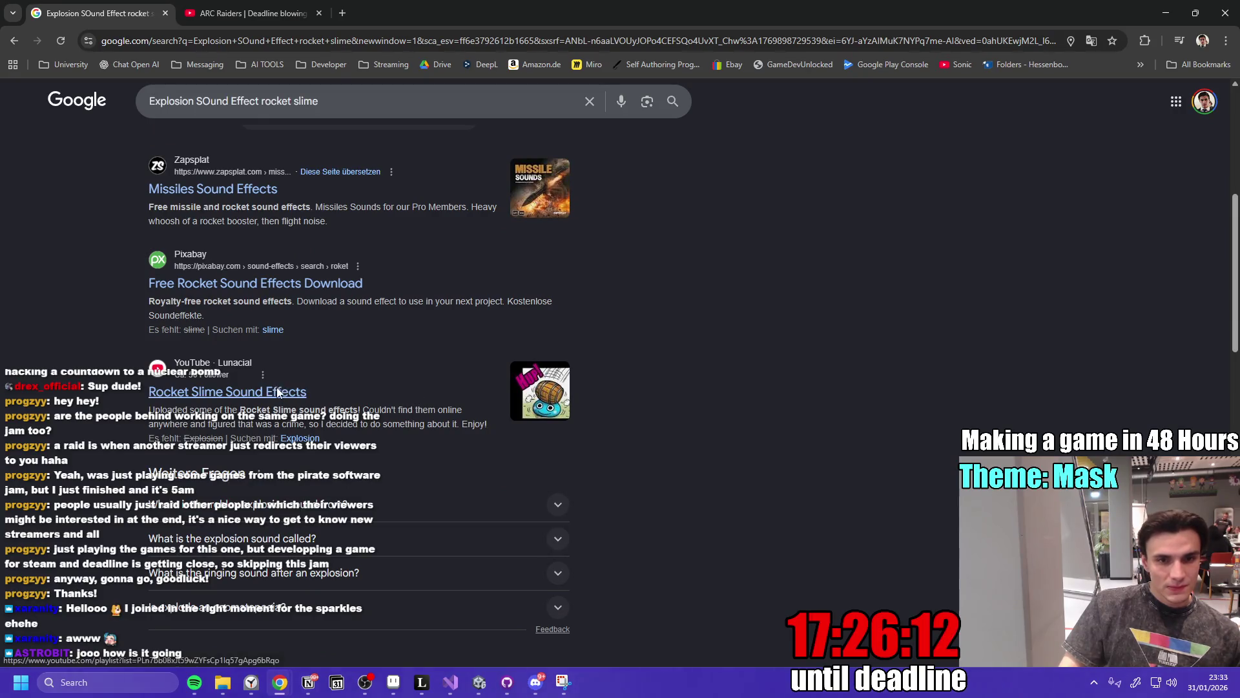
{"action": "left_click", "coordinate": [296, 401]}
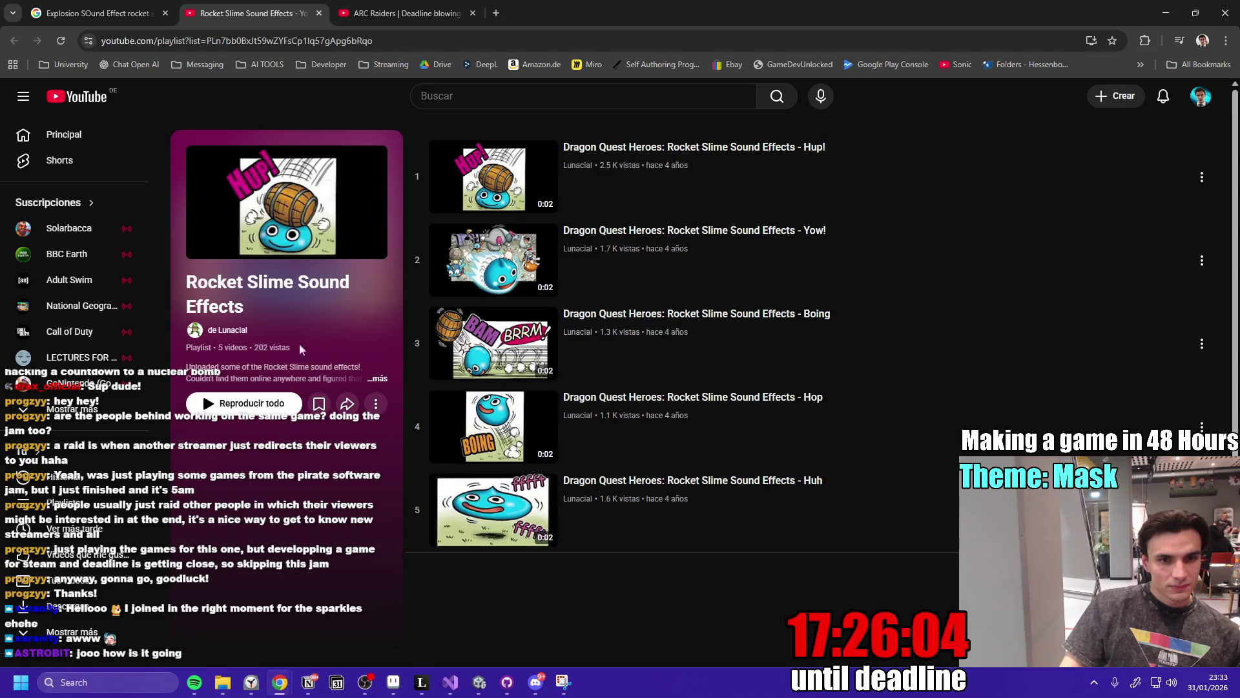
Close the Rocket Slime playlist and ARC Raiders video tabs, then bring up GitHub Desktop.
{"action": "left_click", "coordinate": [473, 13]}
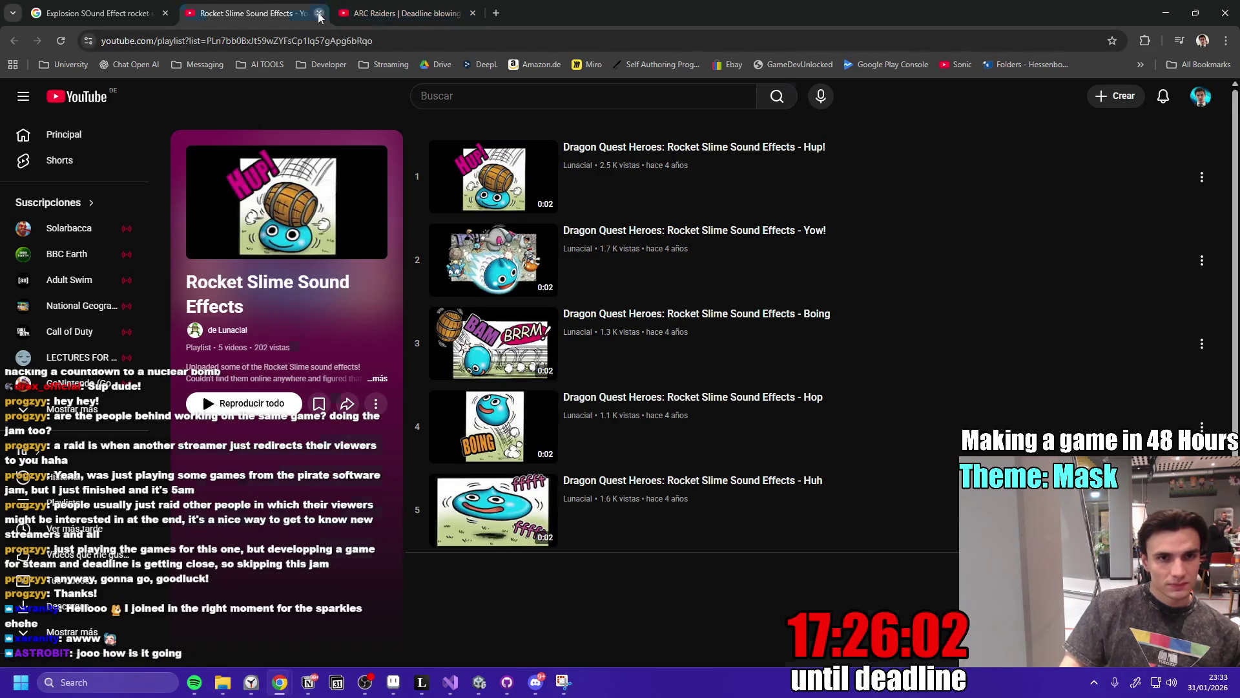
{"action": "left_click", "coordinate": [319, 13]}
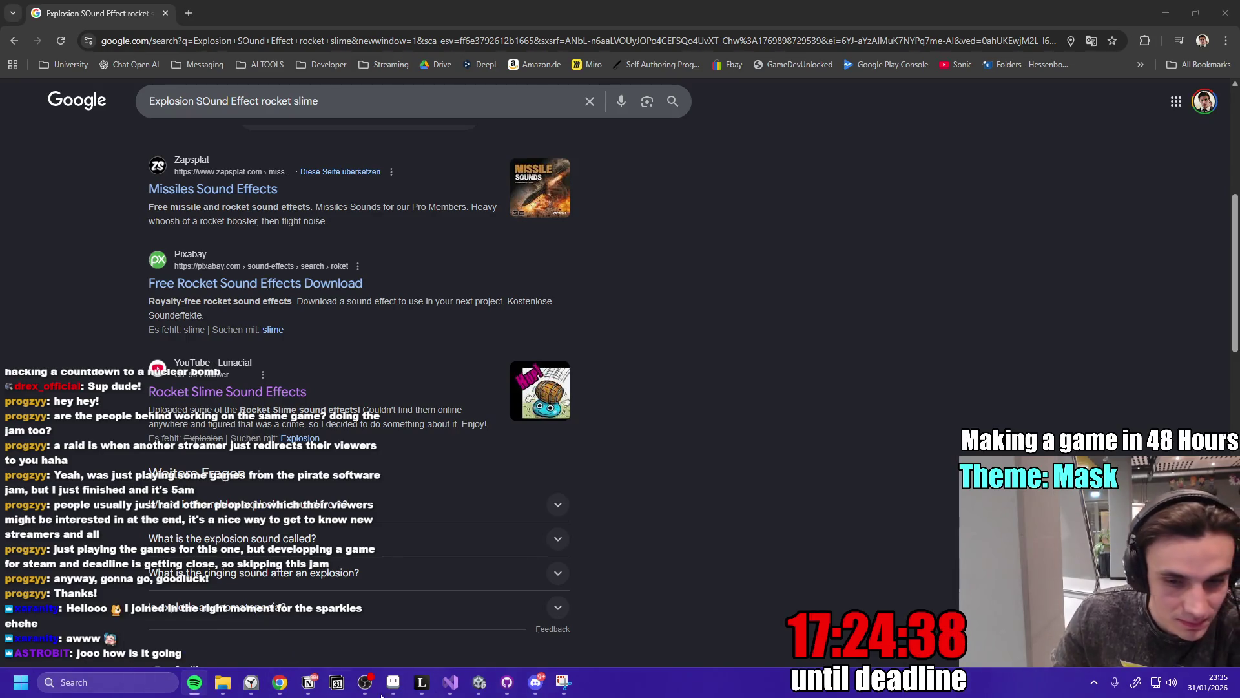
{"action": "left_click", "coordinate": [507, 683]}
Return to Unity, widen the hierarchy and delete ParticleExplosion from the scene.
{"action": "left_click", "coordinate": [507, 683]}
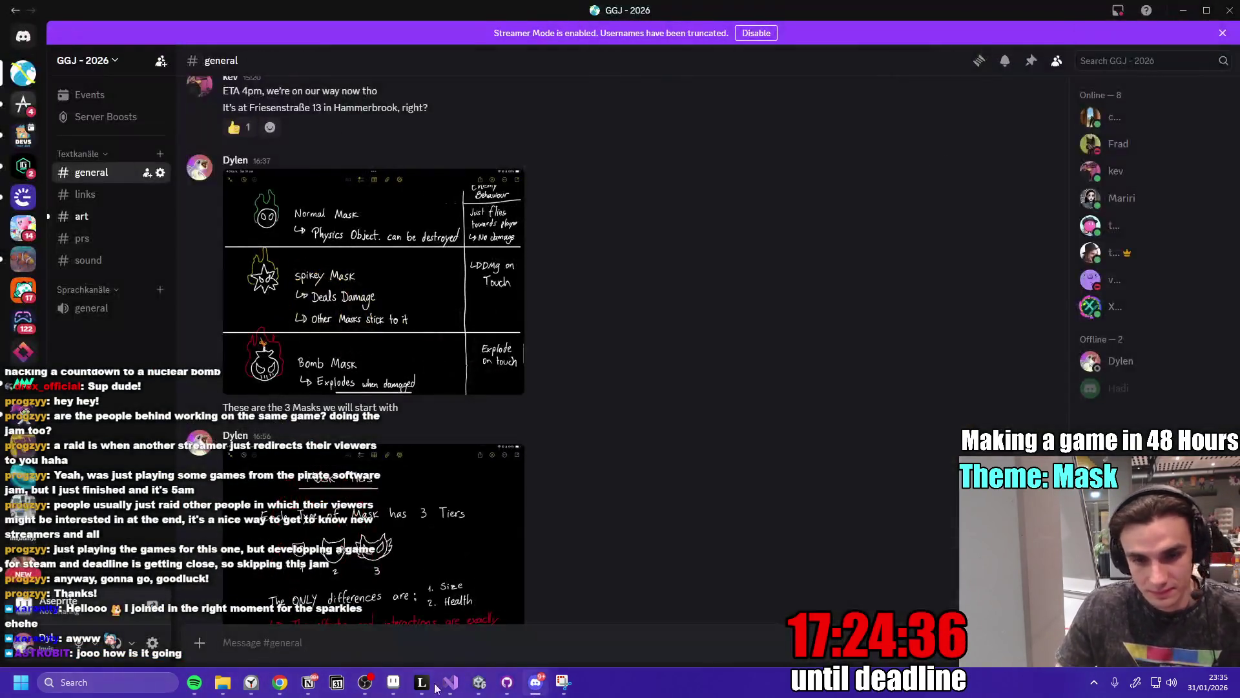
{"action": "left_click", "coordinate": [479, 683]}
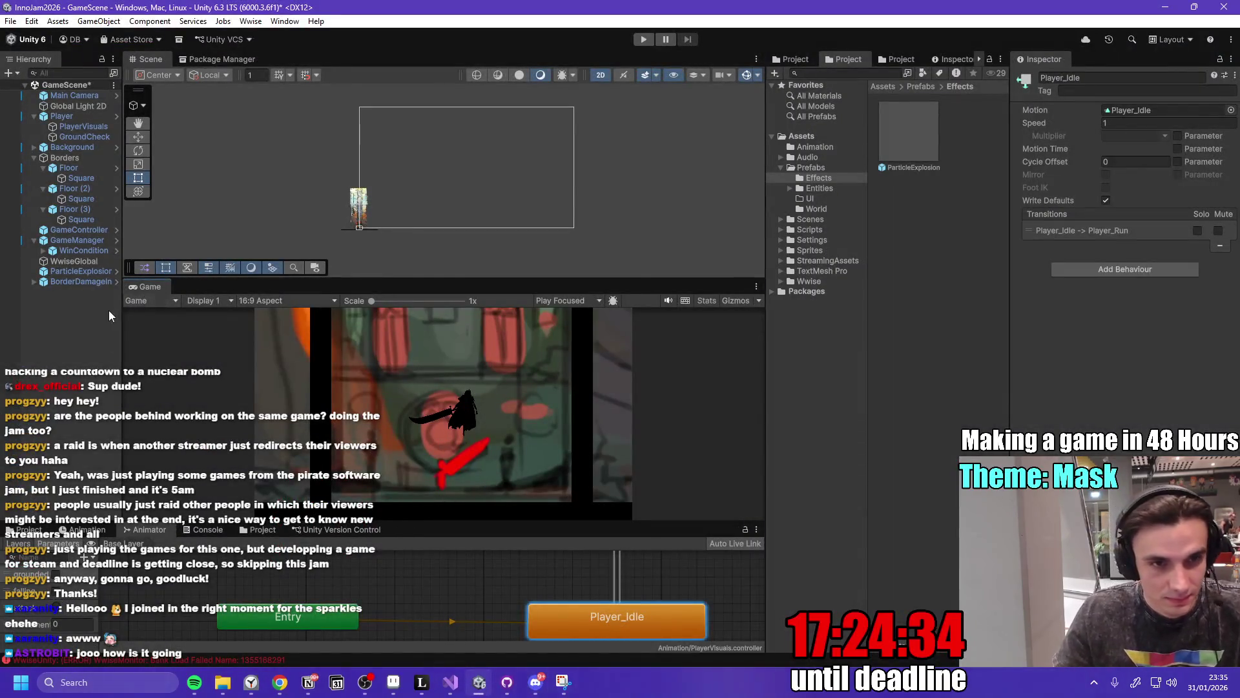
{"action": "mouse_move", "coordinate": [123, 332]}
{"action": "left_mouse_down"}
{"action": "mouse_move", "coordinate": [258, 326]}
{"action": "mouse_move", "coordinate": [206, 323]}
{"action": "left_mouse_up"}
{"action": "left_click", "coordinate": [81, 271]}
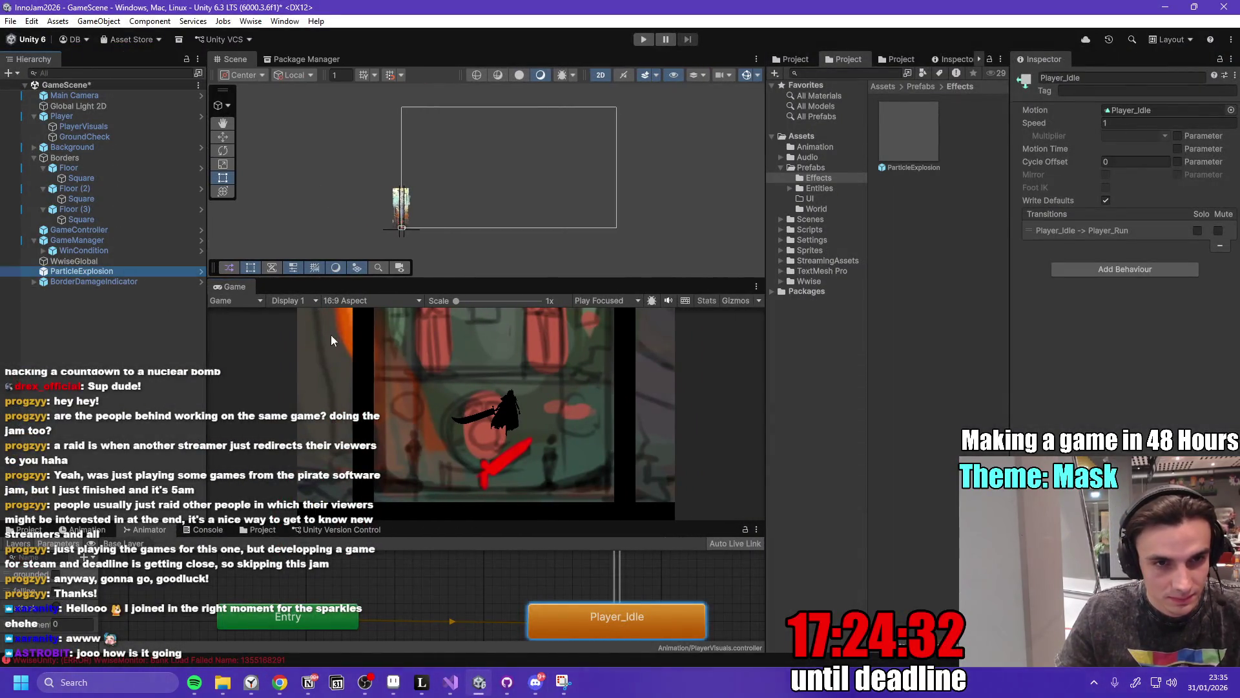
{"action": "key", "text": "Delete"}
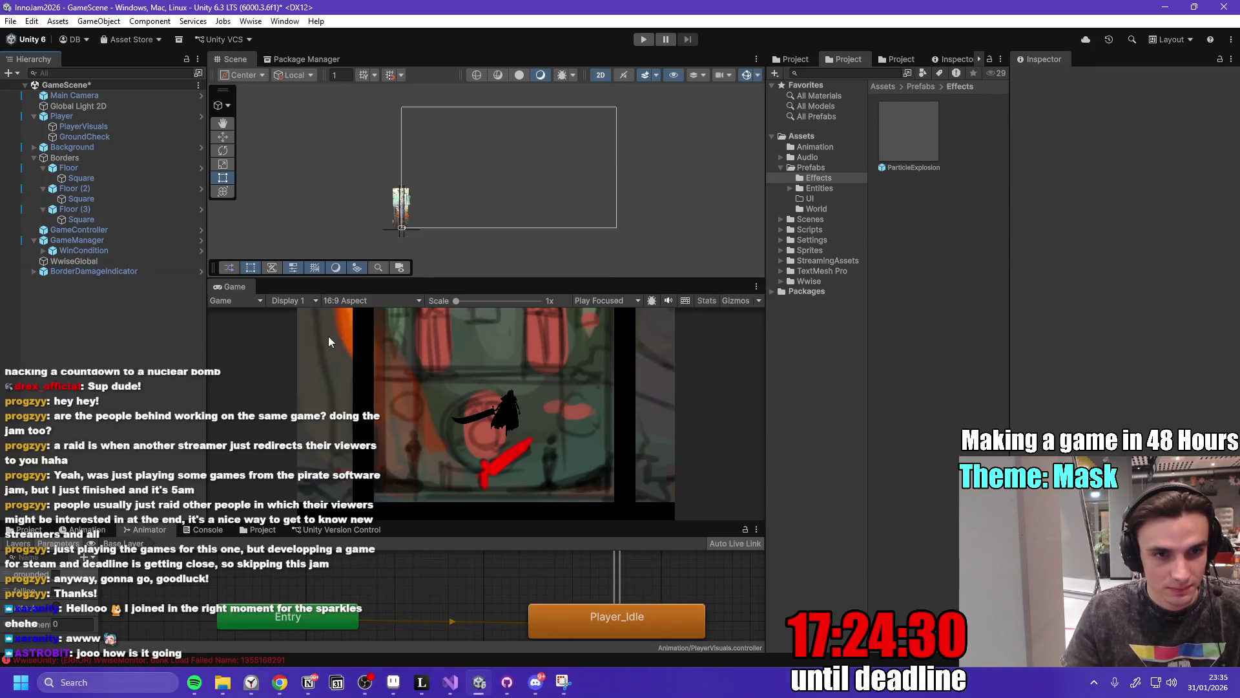
Select the ParticleExplosion prefab and choose Edit Script on its Self Destruction component.
{"action": "left_click", "coordinate": [901, 138]}
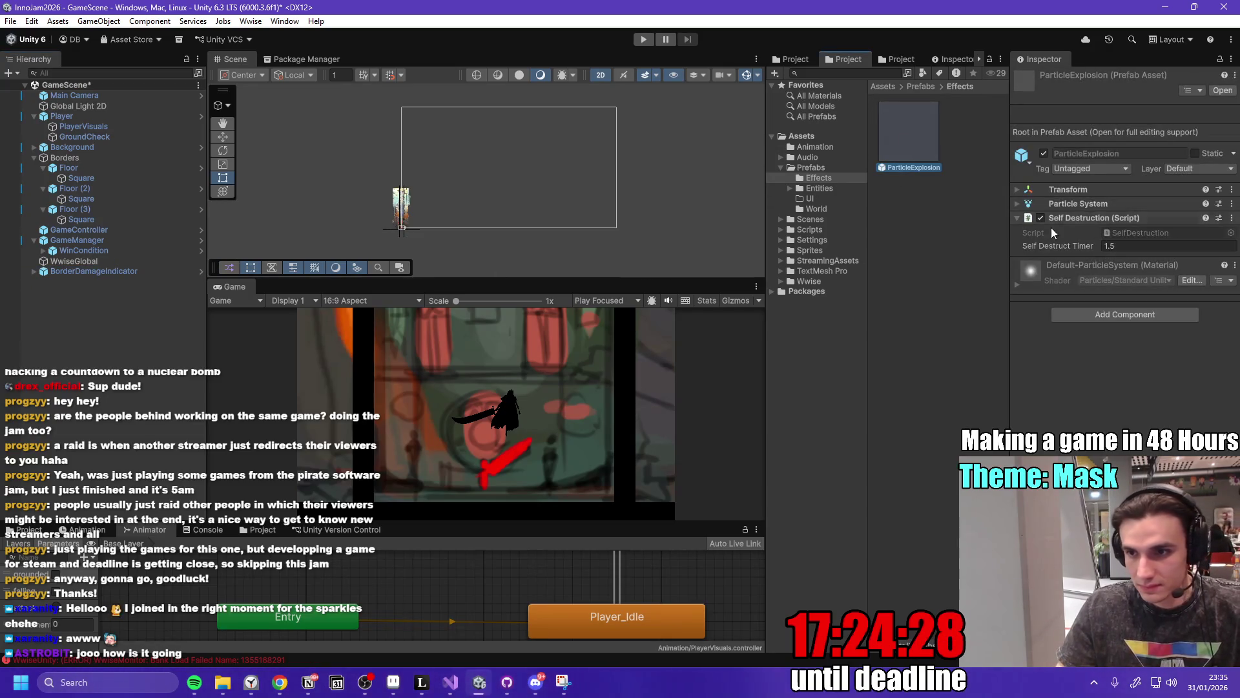
{"action": "right_click", "coordinate": [1095, 217]}
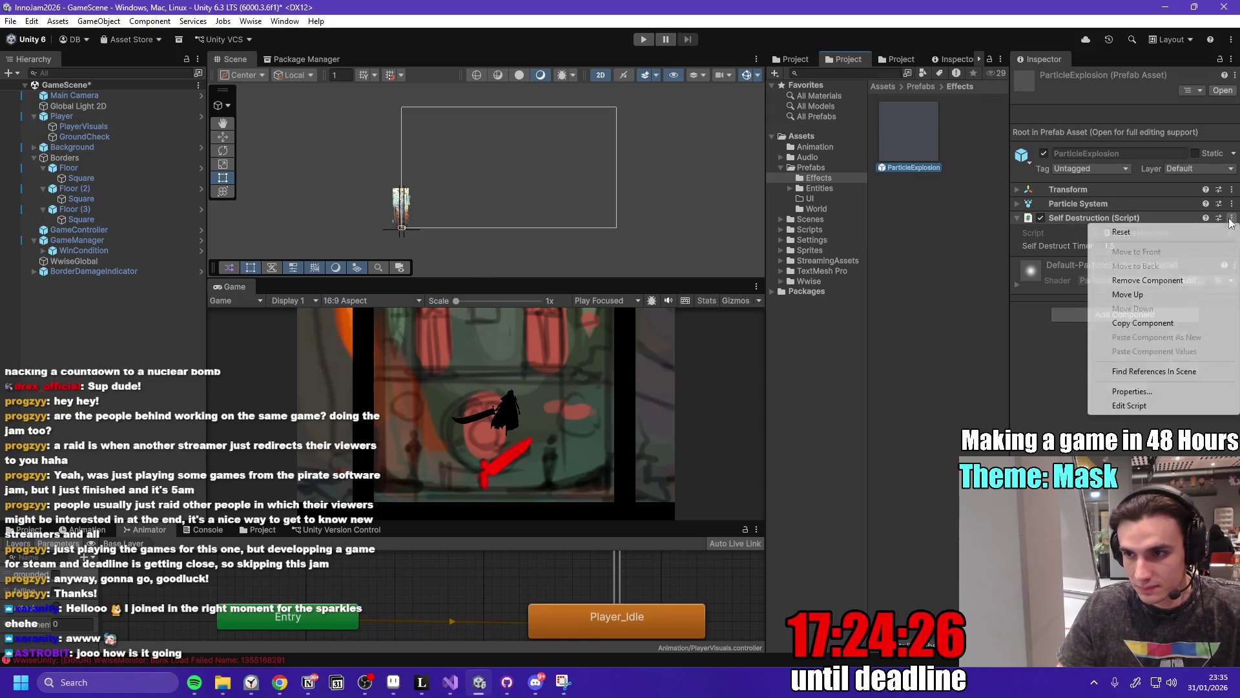
{"action": "left_click", "coordinate": [1163, 407]}
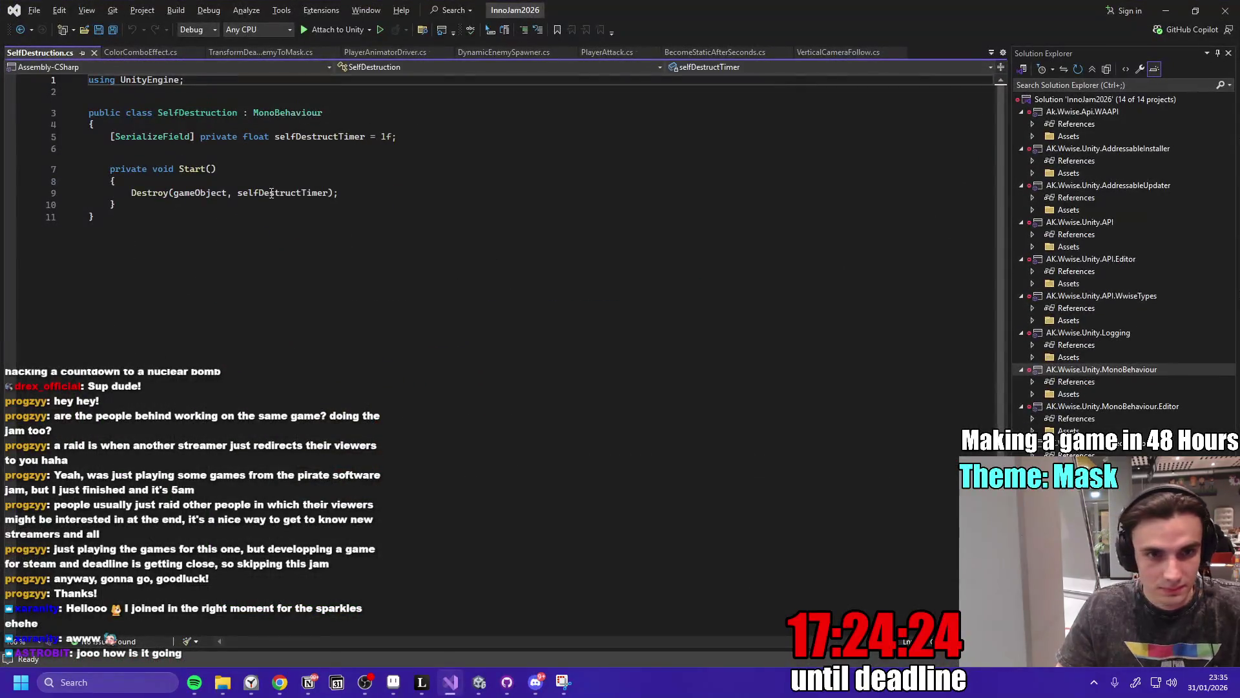
Leave SelfDestruction.cs and duplicate the ParticleExplosion prefab in Unity with Ctrl+D.
{"action": "key", "text": "Down"}
{"action": "key", "text": "Down"}
{"action": "key", "text": "Down"}
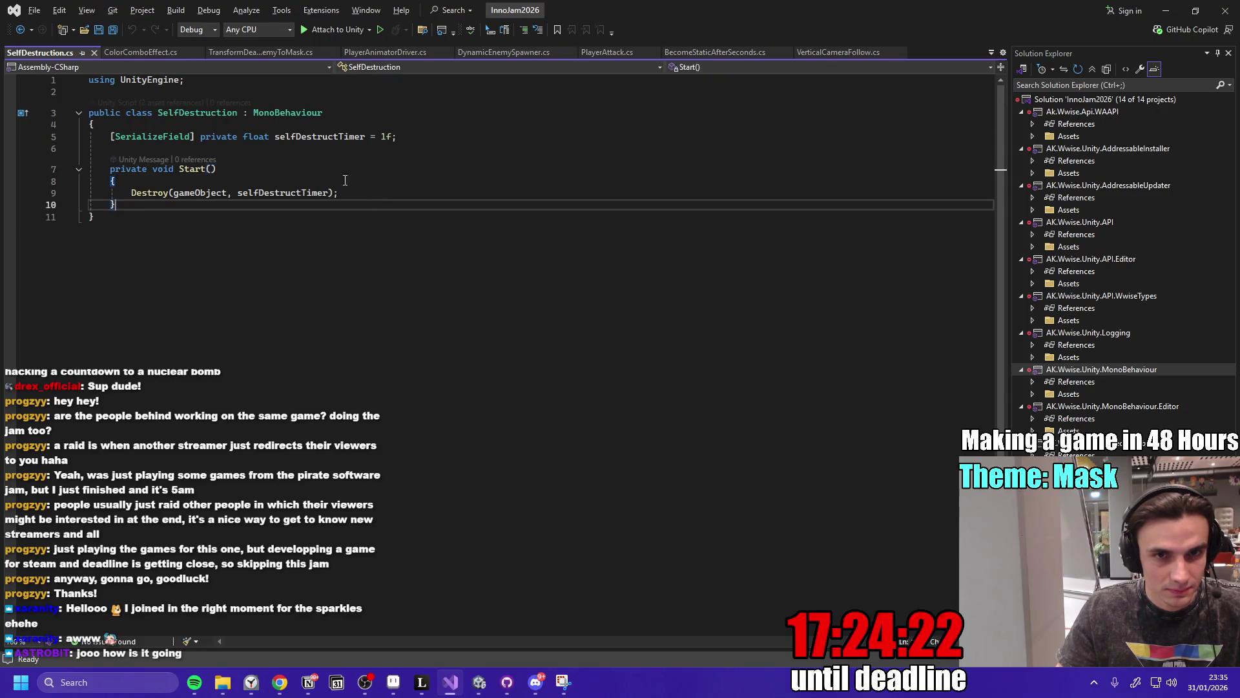
{"action": "left_click", "coordinate": [1170, 11]}
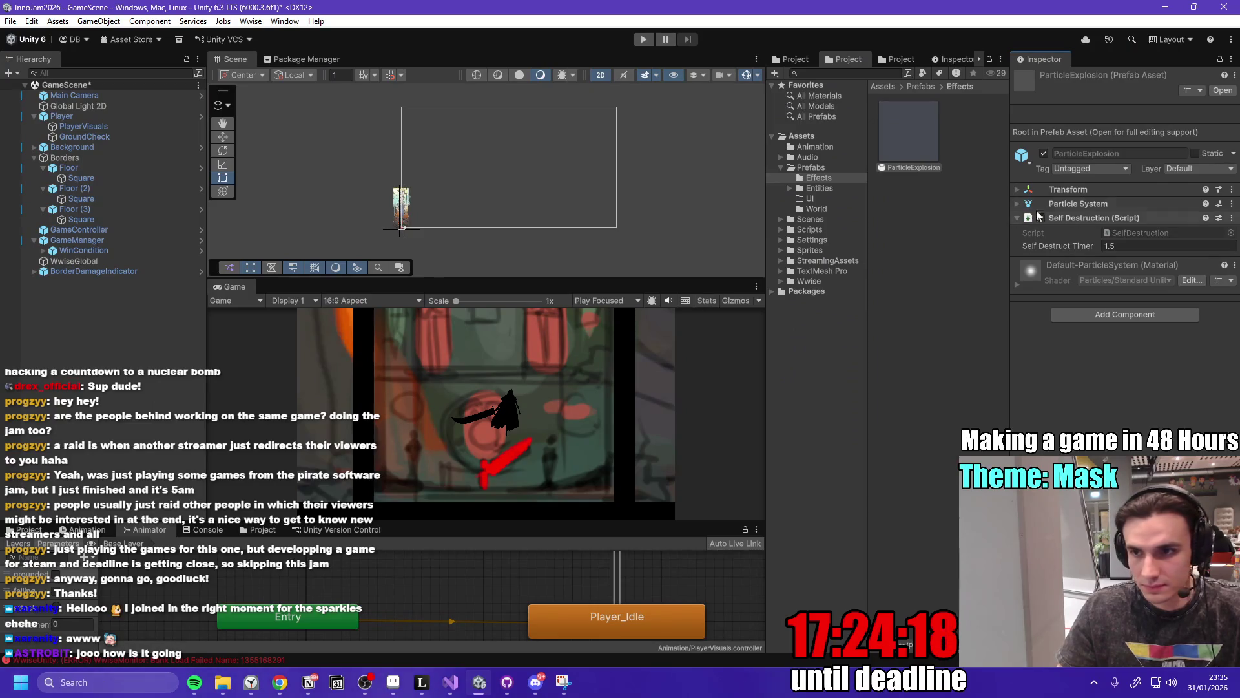
{"action": "left_click", "coordinate": [920, 148]}
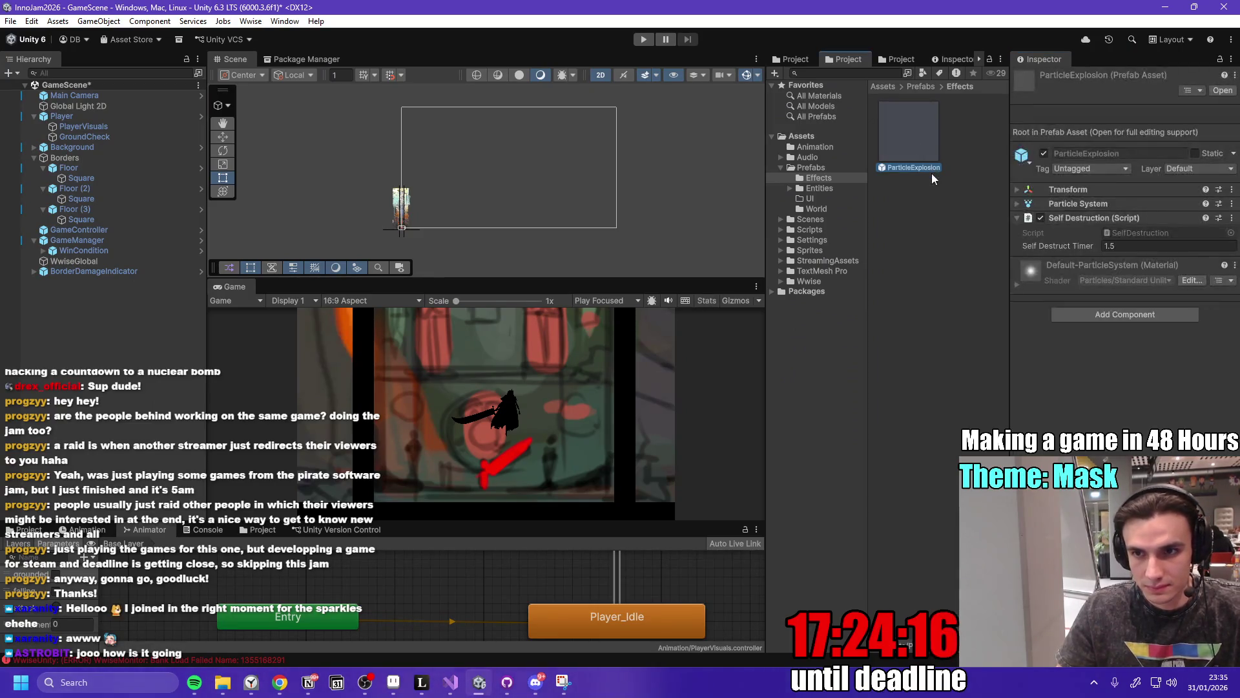
{"action": "key", "text": "ctrl+d"}
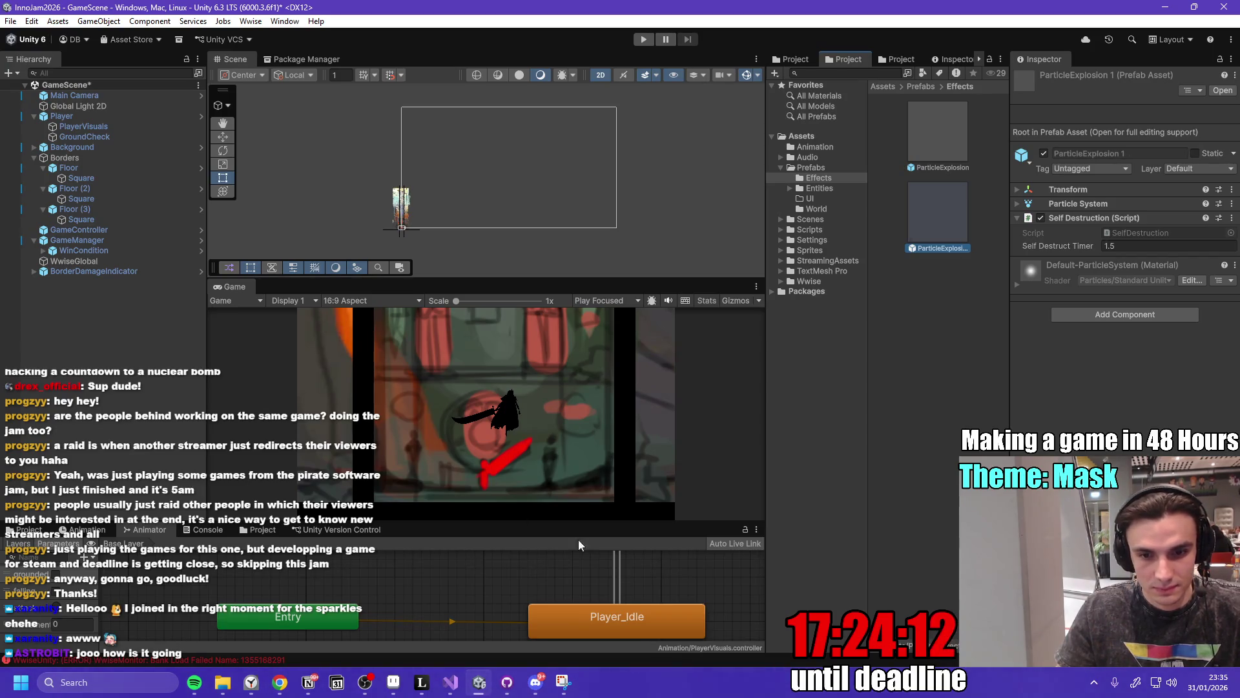
Open the ParticleExplosion 1 prefab and replay its explosion preview repeatedly in an enlarged scene view.
{"action": "key", "text": "alt+Tab"}
{"action": "key", "text": "alt+Tab"}
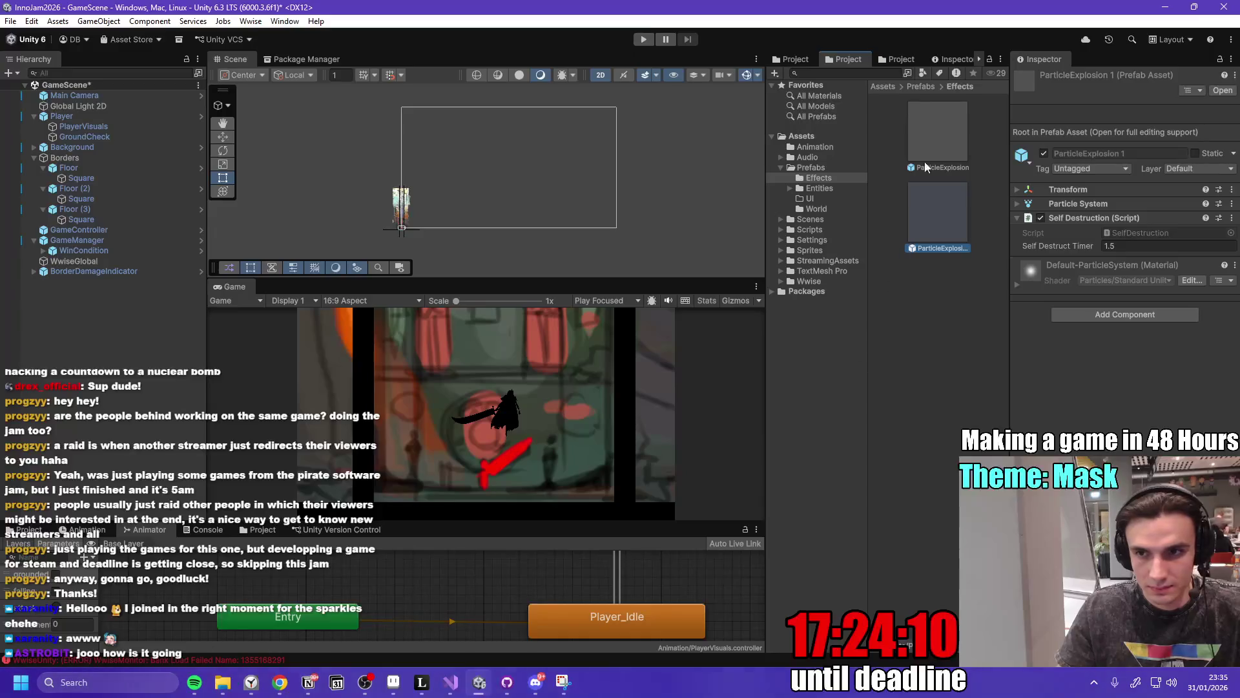
{"action": "double_click", "coordinate": [935, 226]}
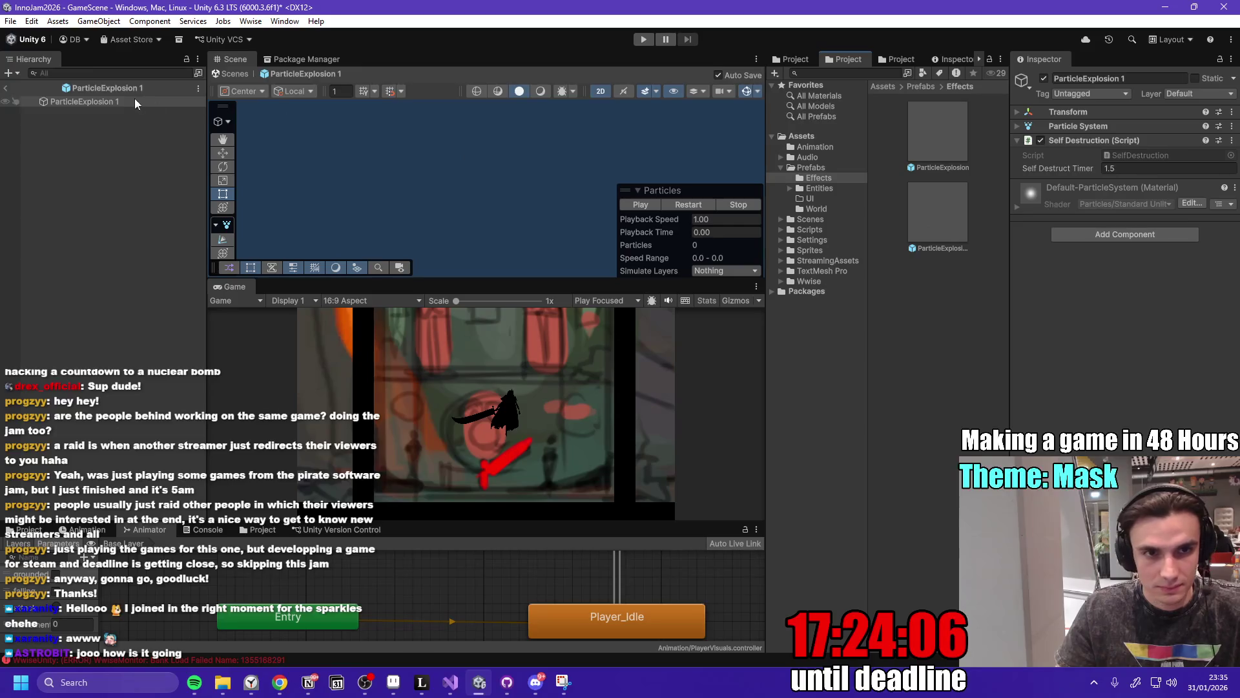
{"action": "left_click", "coordinate": [689, 204]}
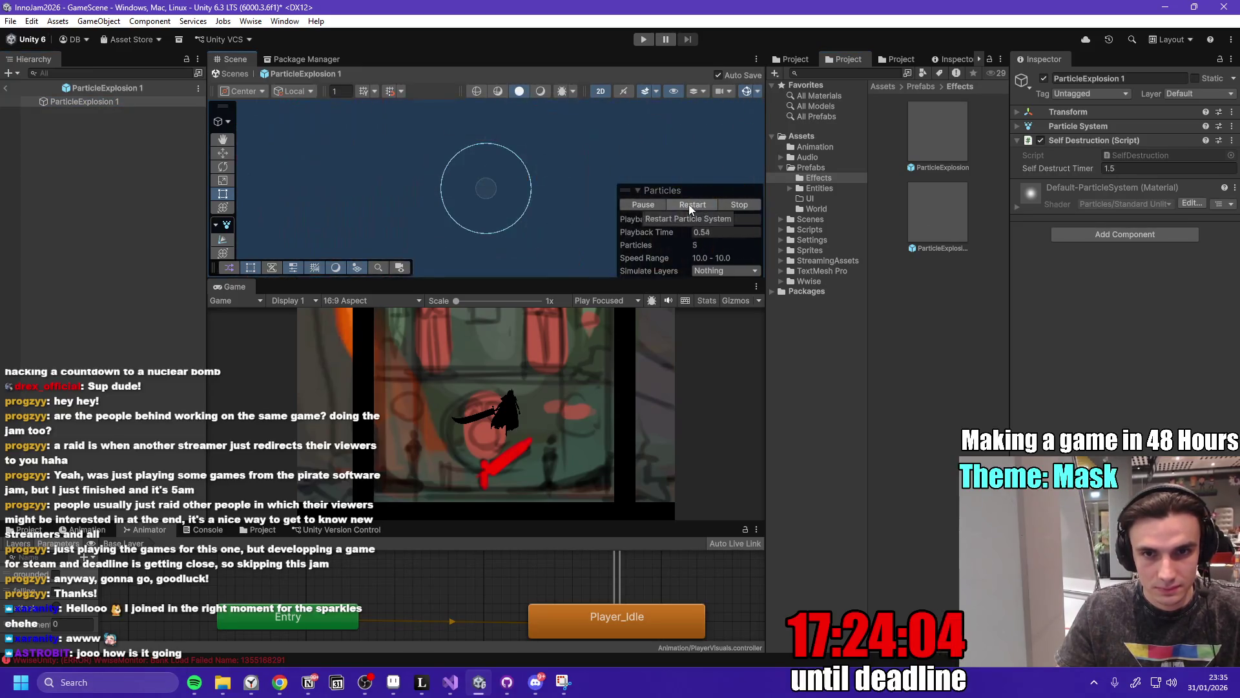
{"action": "left_click", "coordinate": [688, 204]}
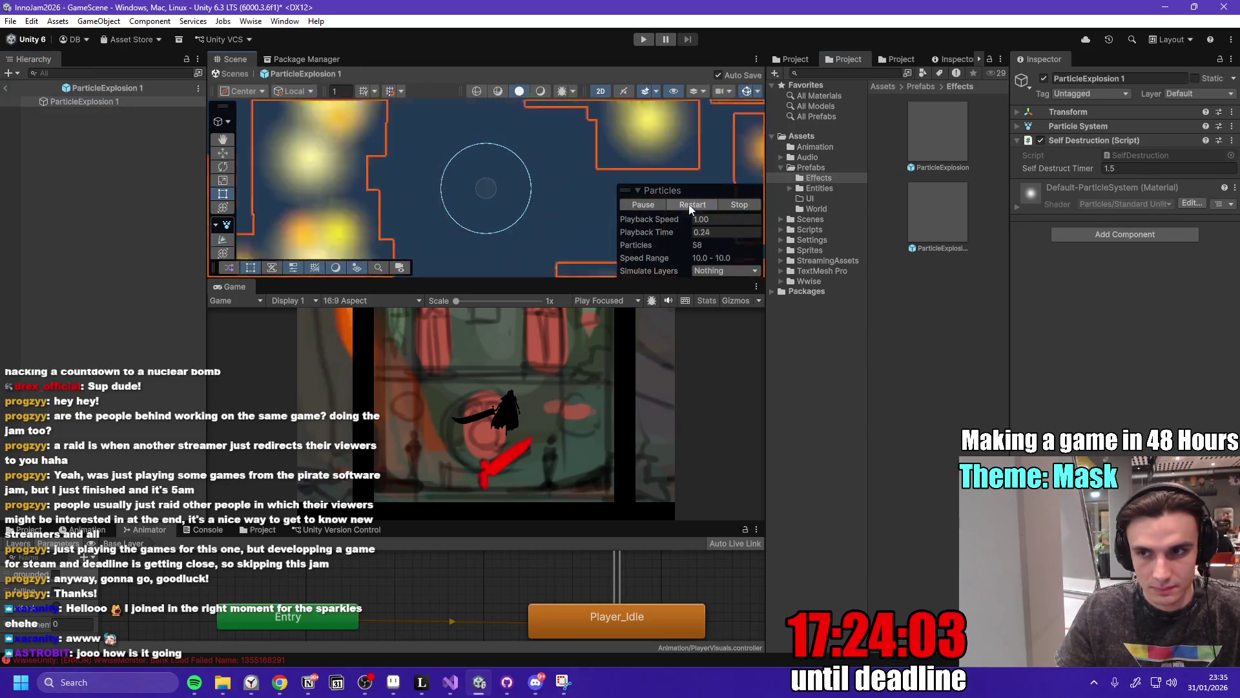
{"action": "left_click", "coordinate": [1017, 125]}
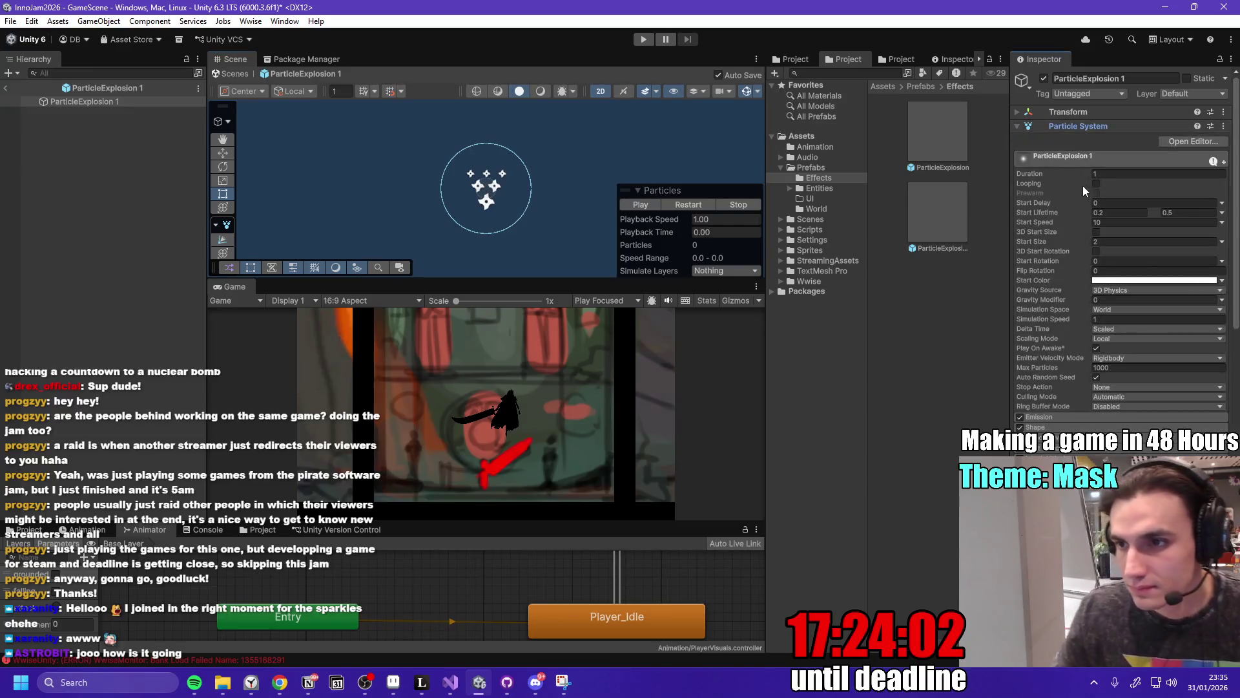
{"action": "left_click", "coordinate": [693, 205]}
{"action": "left_click_drag", "start_coordinate": [498, 279], "coordinate": [515, 363]}
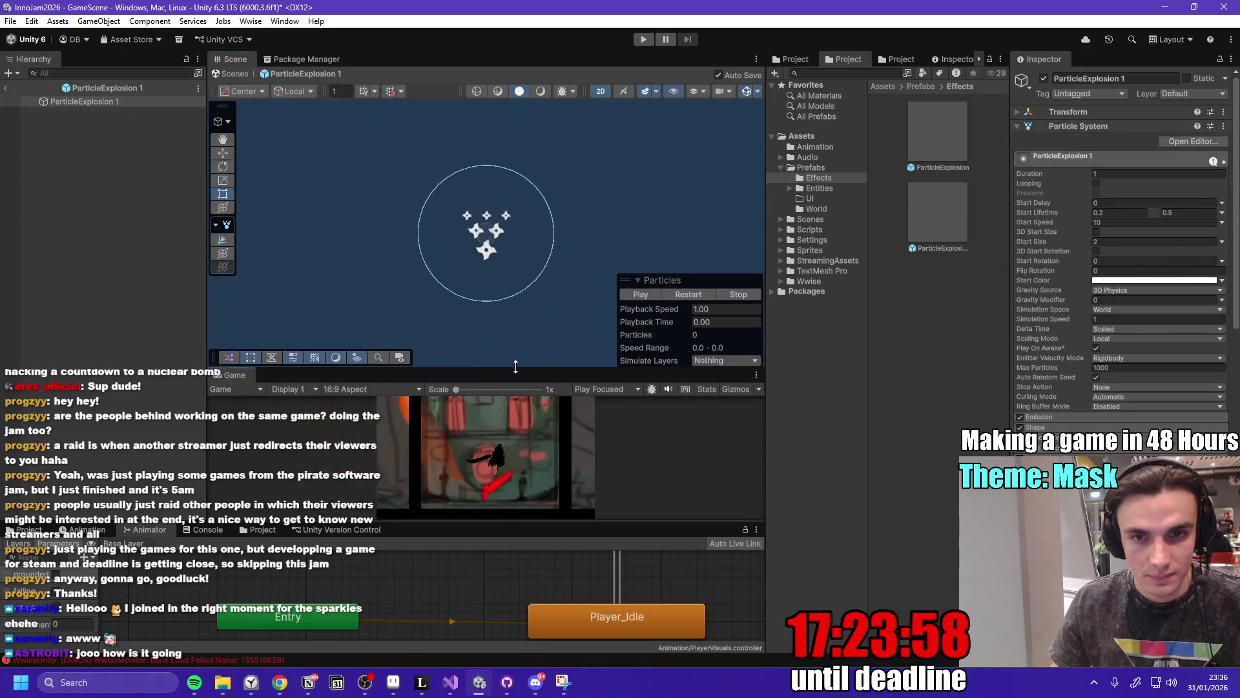
{"action": "left_click", "coordinate": [692, 289]}
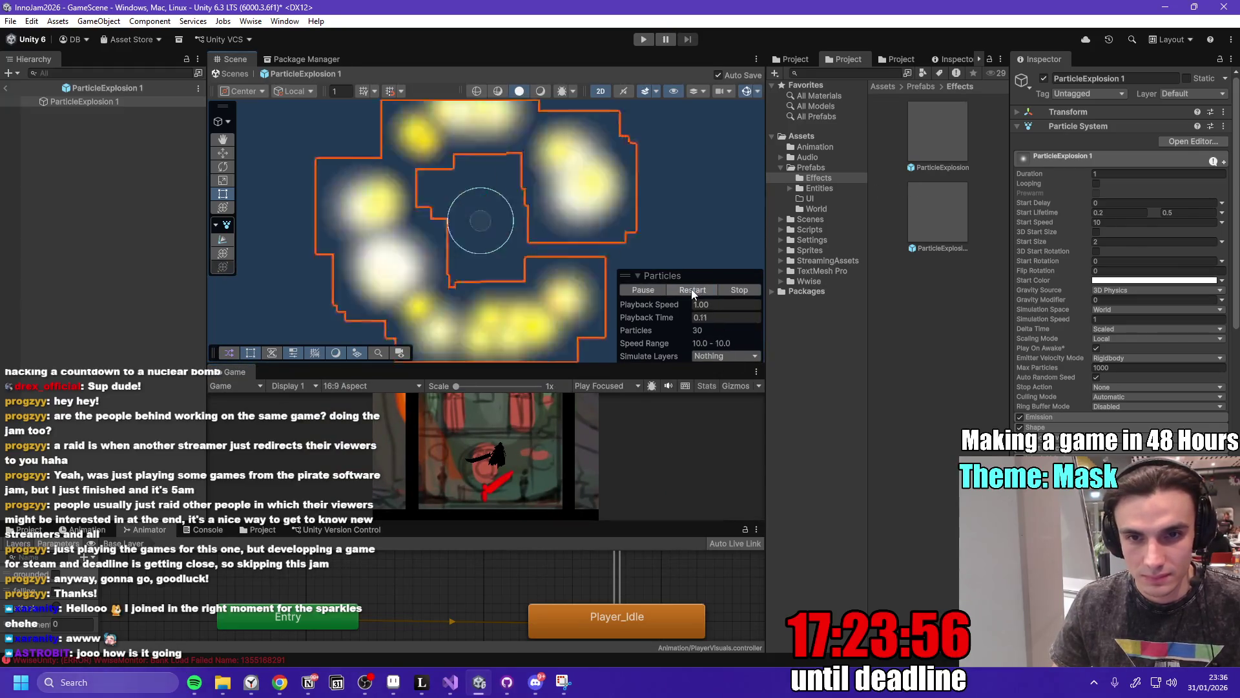
{"action": "left_click", "coordinate": [691, 289]}
{"action": "left_click", "coordinate": [691, 288]}
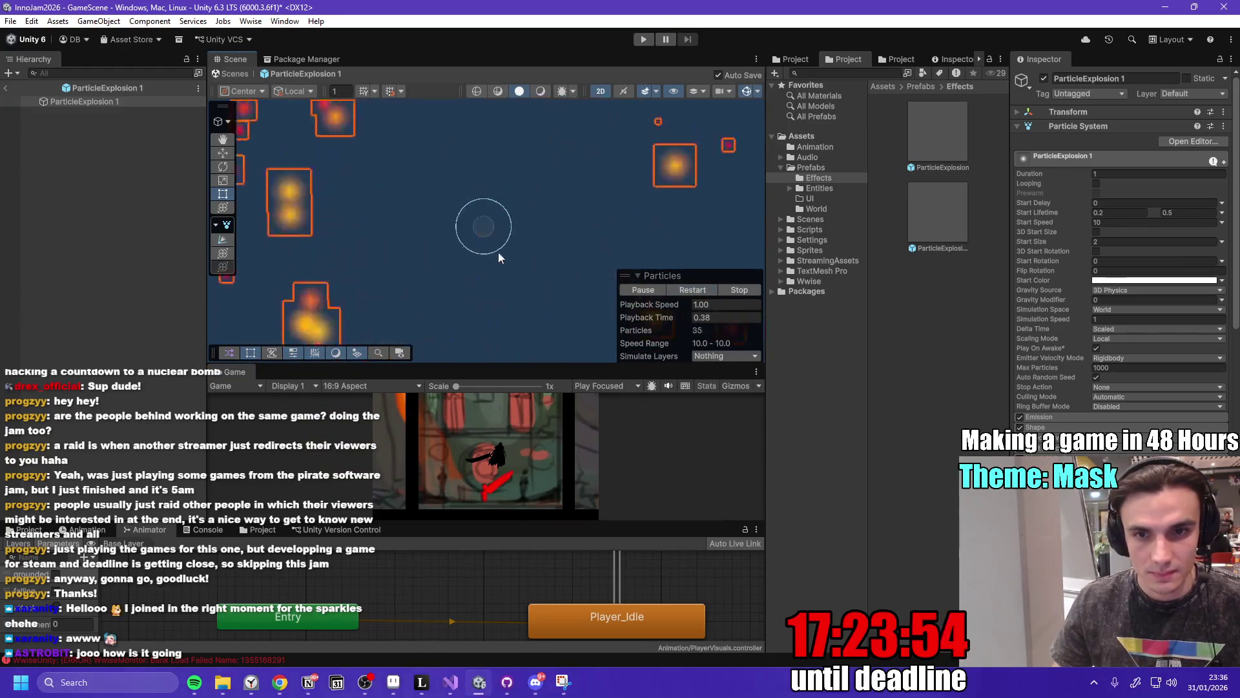
{"action": "left_click", "coordinate": [701, 291]}
{"action": "left_click", "coordinate": [690, 289]}
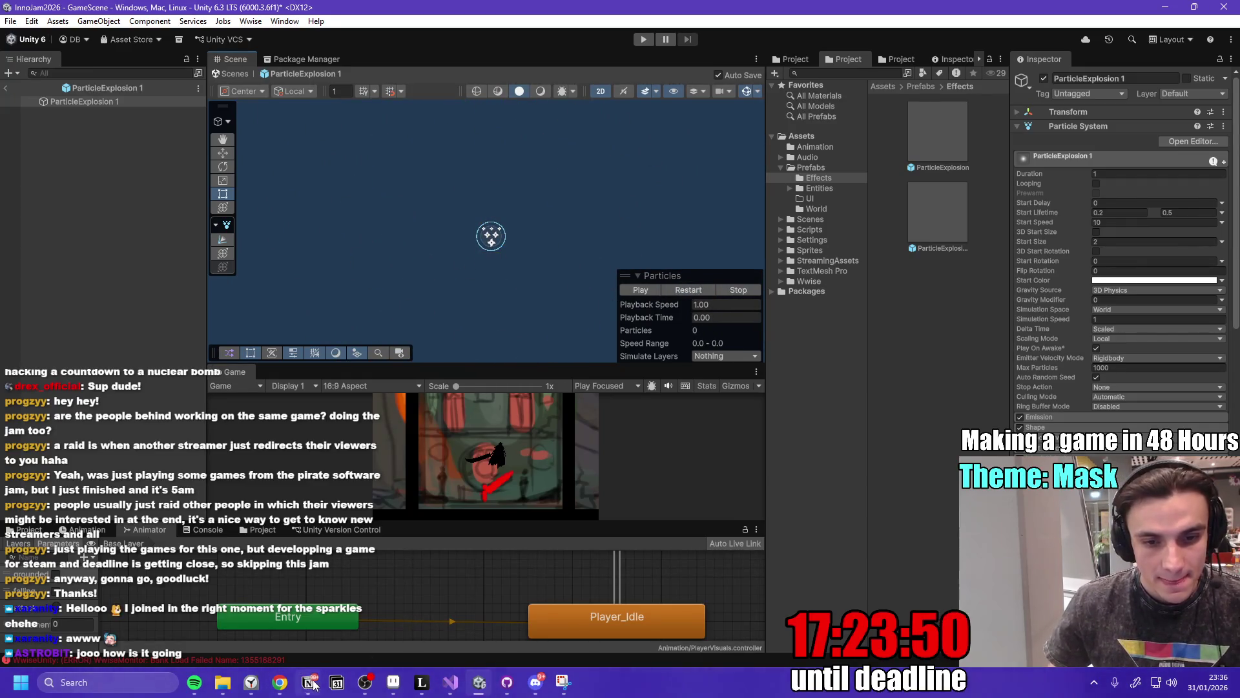
Tick off 'Red Mask Explodes (GUUUON)' in the Notion to-do list and return to Unity.
{"action": "left_click", "coordinate": [310, 683]}
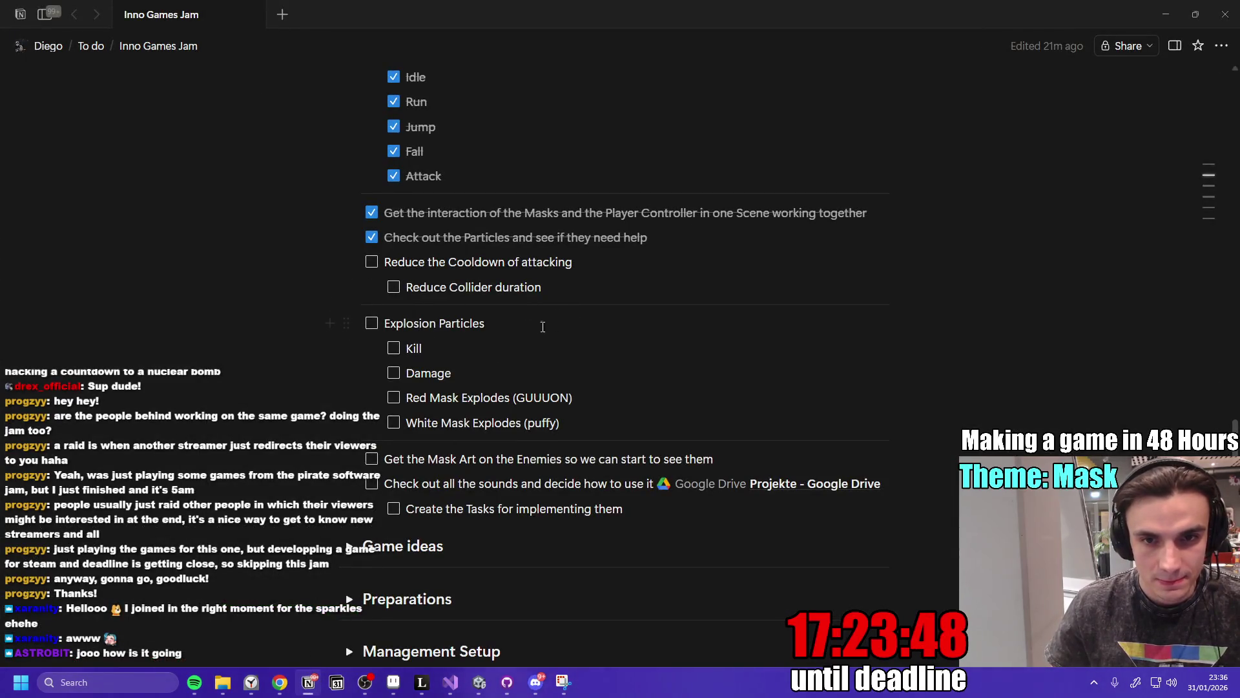
{"action": "left_click", "coordinate": [420, 349]}
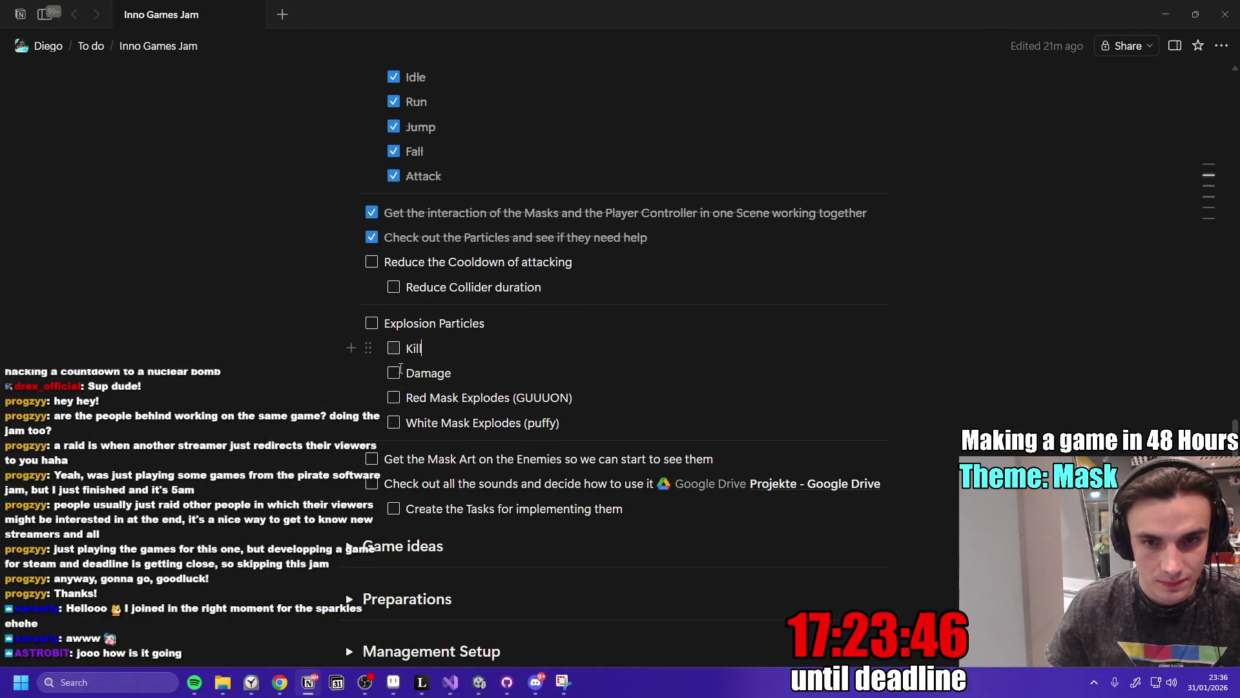
{"action": "left_click", "coordinate": [394, 397]}
{"action": "left_click", "coordinate": [618, 419]}
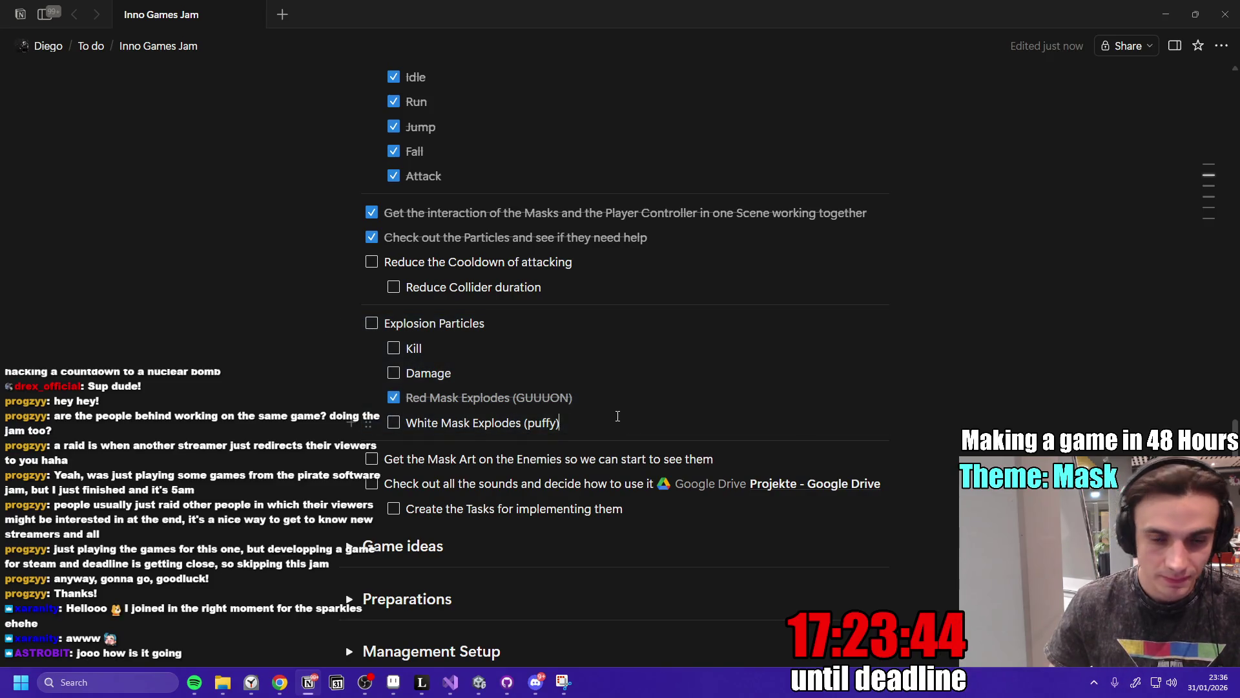
{"action": "left_click", "coordinate": [1166, 15]}
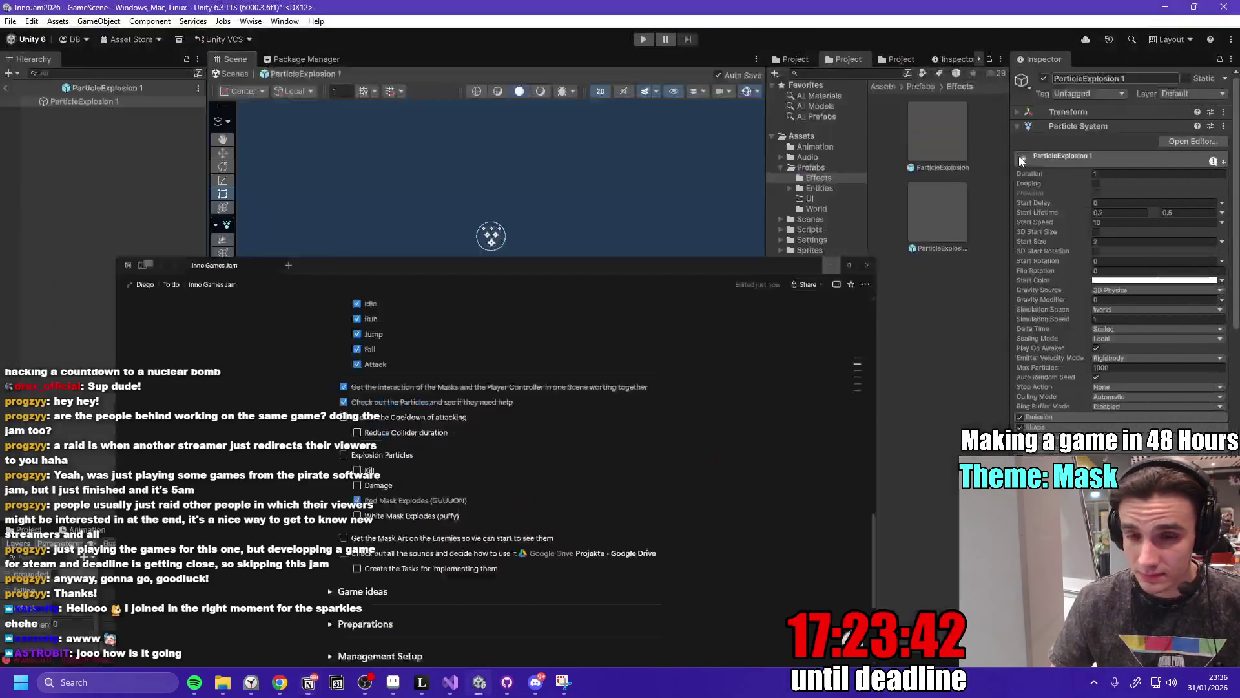
Rename the duplicated prefab to ParticleExplosionSmall.
{"action": "left_click", "coordinate": [938, 225]}
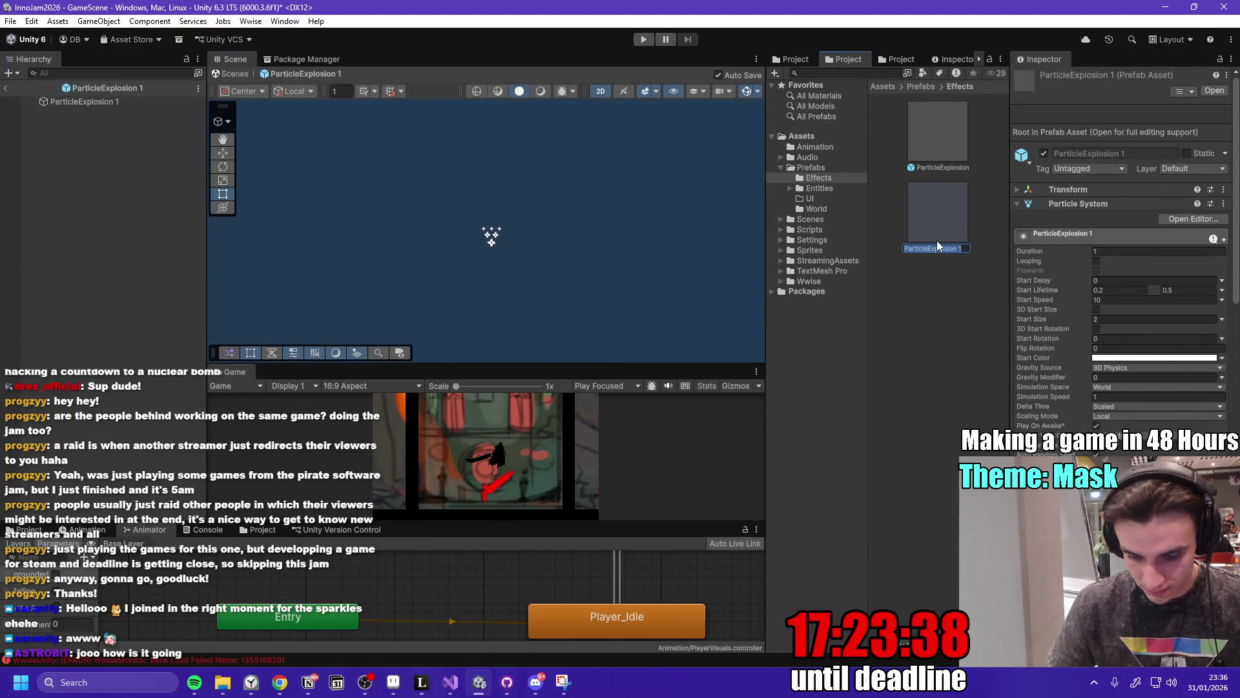
{"action": "key", "text": "BackSpace"}
{"action": "key", "text": "BackSpace"}
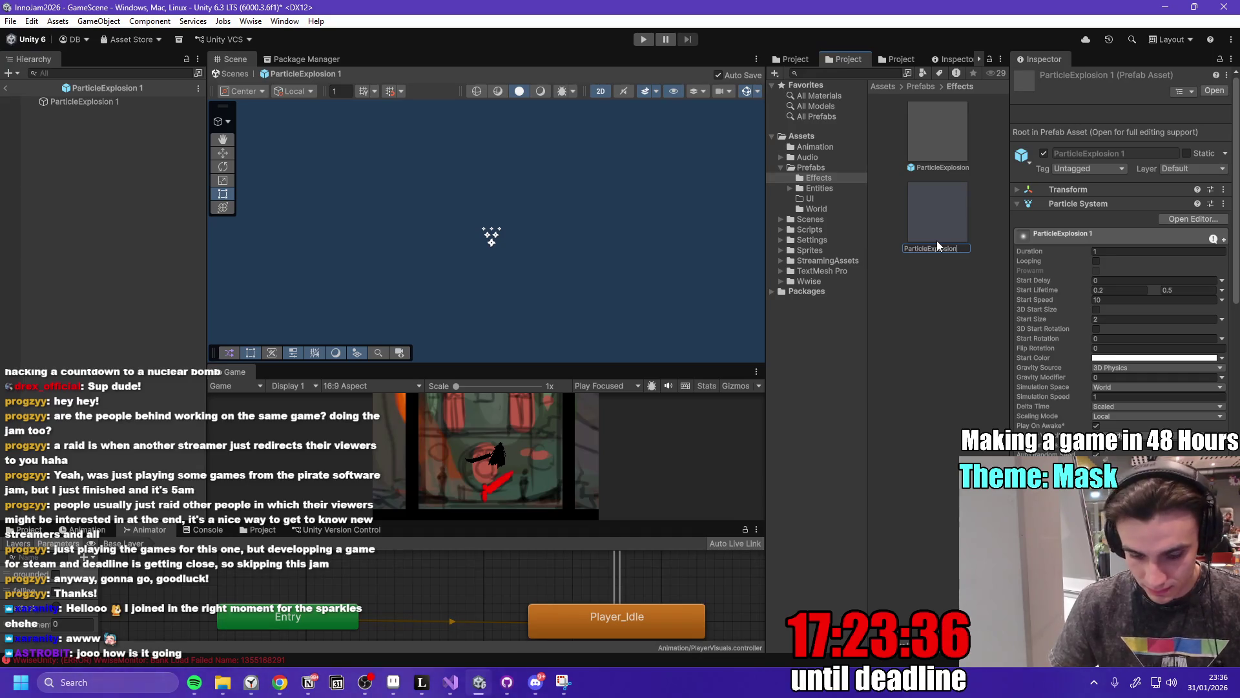
{"action": "type", "text": "Small"}
{"action": "key", "text": "Return"}
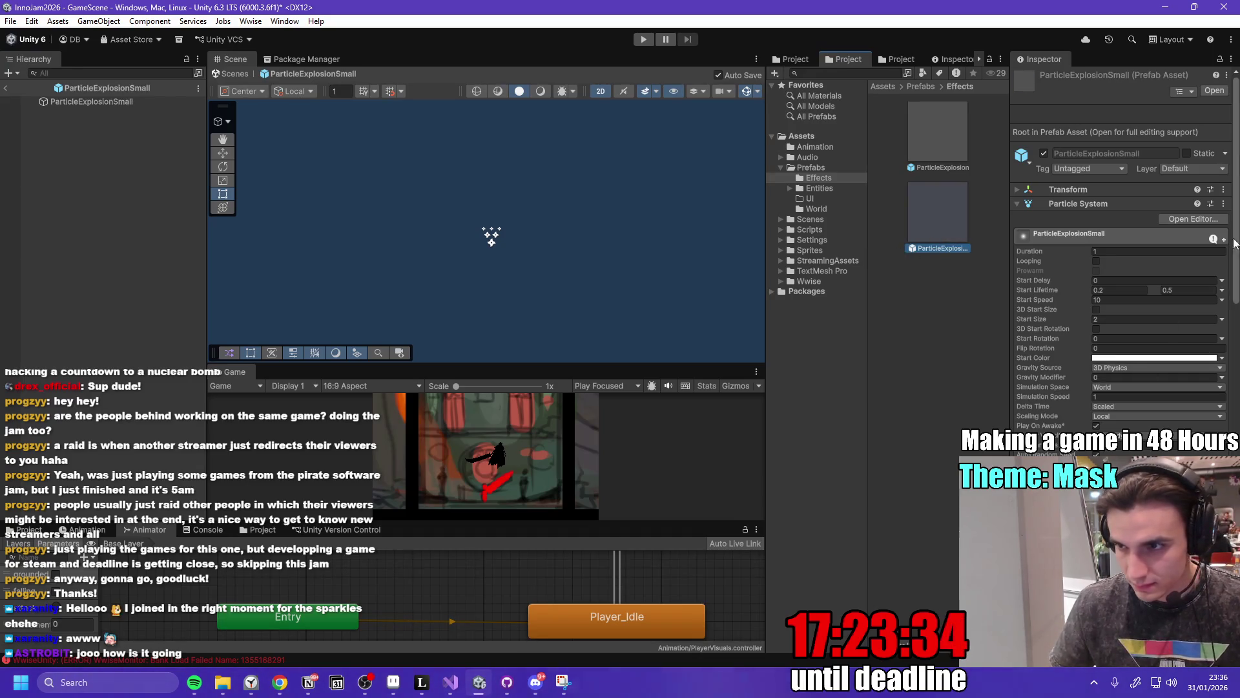
Set the particle system's Scaling Mode to Hierarchy.
{"action": "left_click_drag", "start_coordinate": [1237, 238], "coordinate": [1237, 368]}
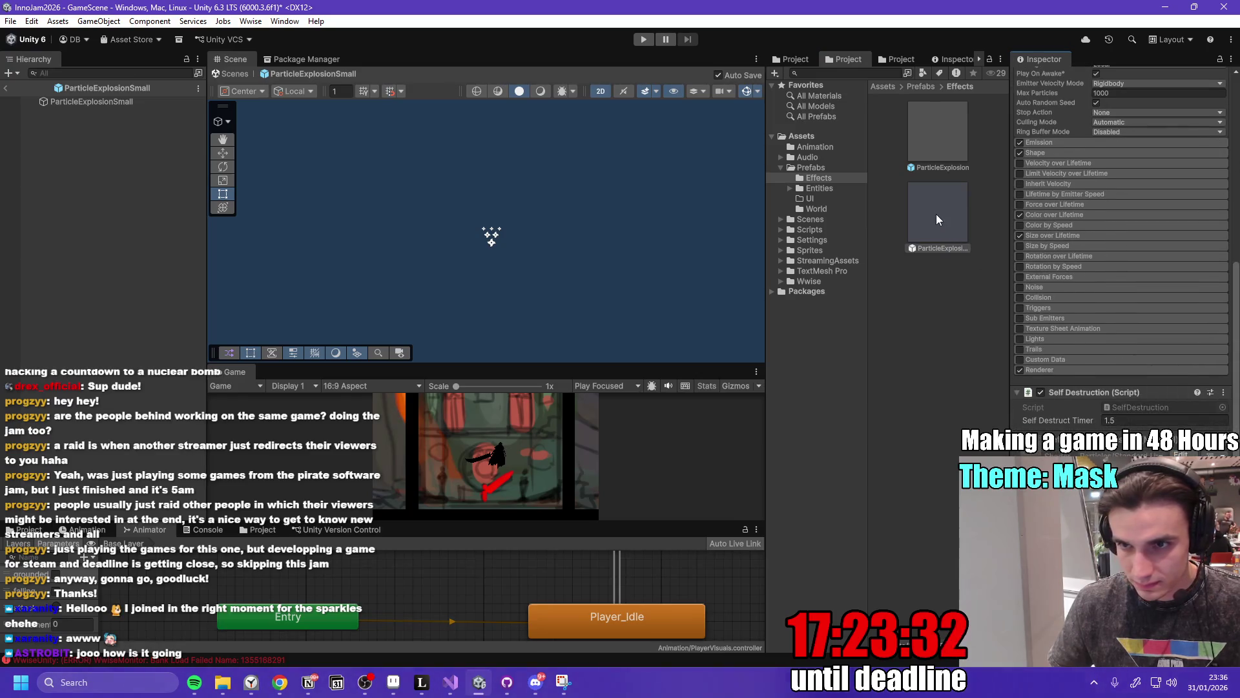
{"action": "left_click", "coordinate": [491, 234]}
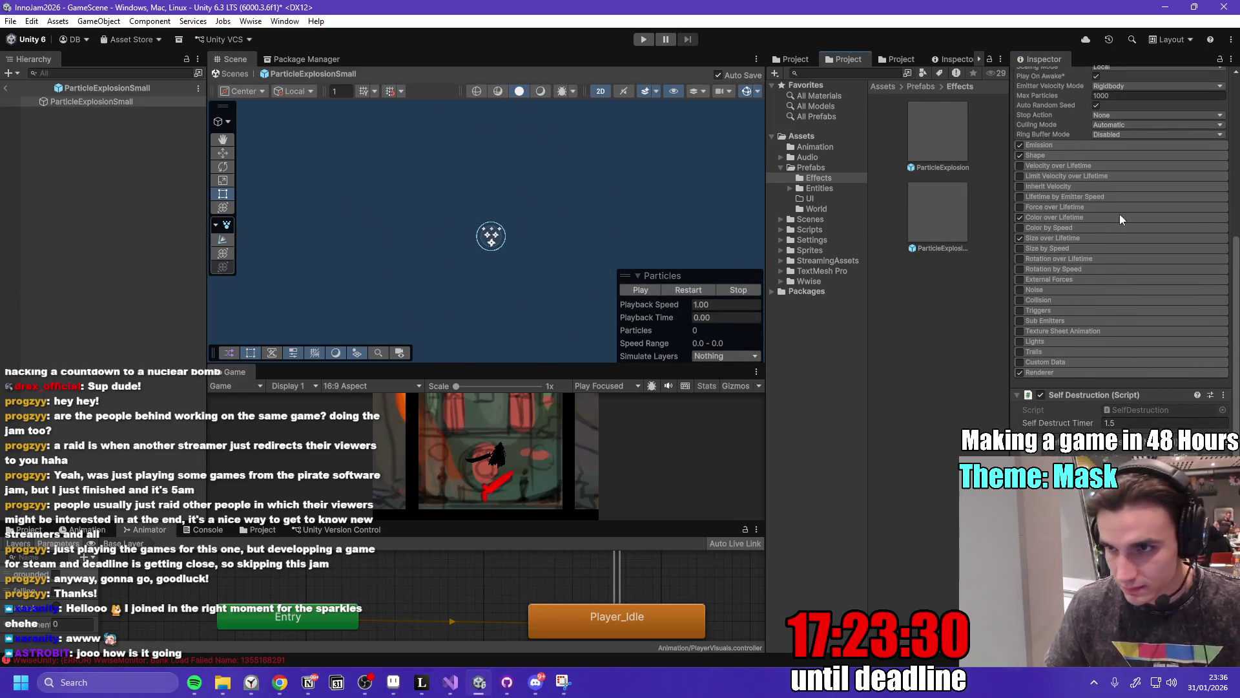
{"action": "scroll", "coordinate": [1121, 245], "scroll_direction": "up", "scroll_amount": 2}
{"action": "scroll", "coordinate": [1099, 323], "scroll_direction": "up", "scroll_amount": 6}
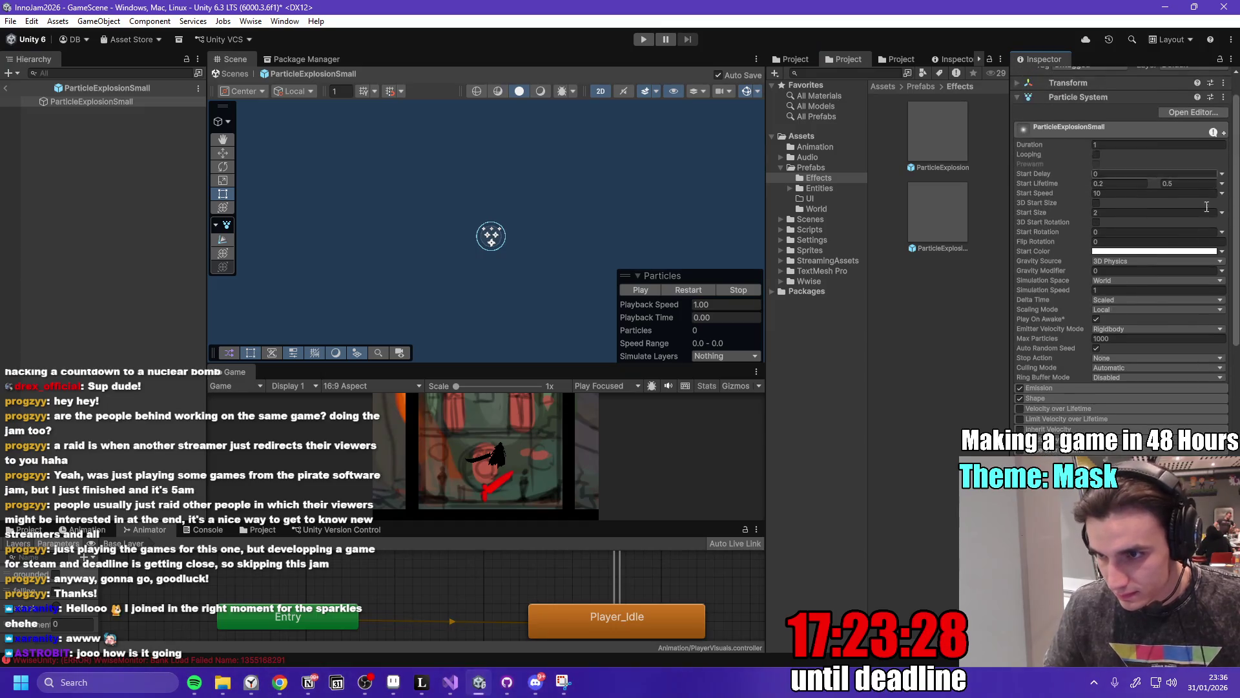
{"action": "left_click", "coordinate": [1116, 310]}
{"action": "left_click", "coordinate": [1137, 323]}
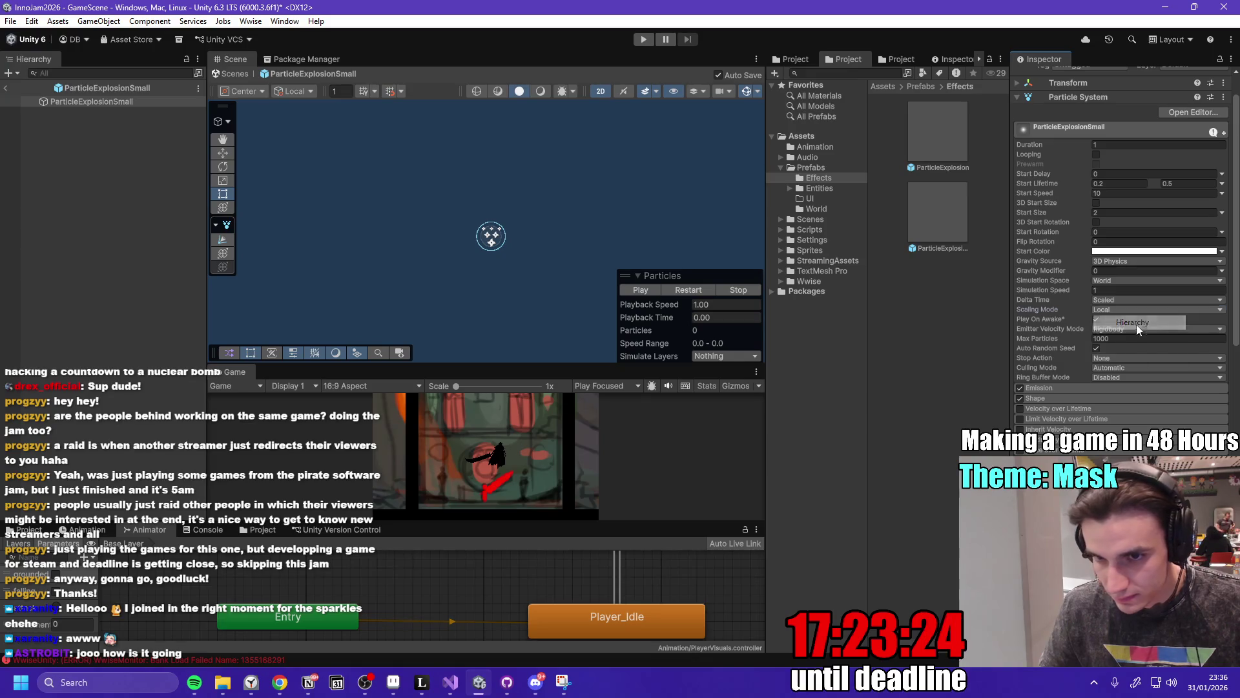
Scale the ParticleExplosionSmall root to 0.5 and expand its Color over Lifetime settings.
{"action": "left_click", "coordinate": [127, 100]}
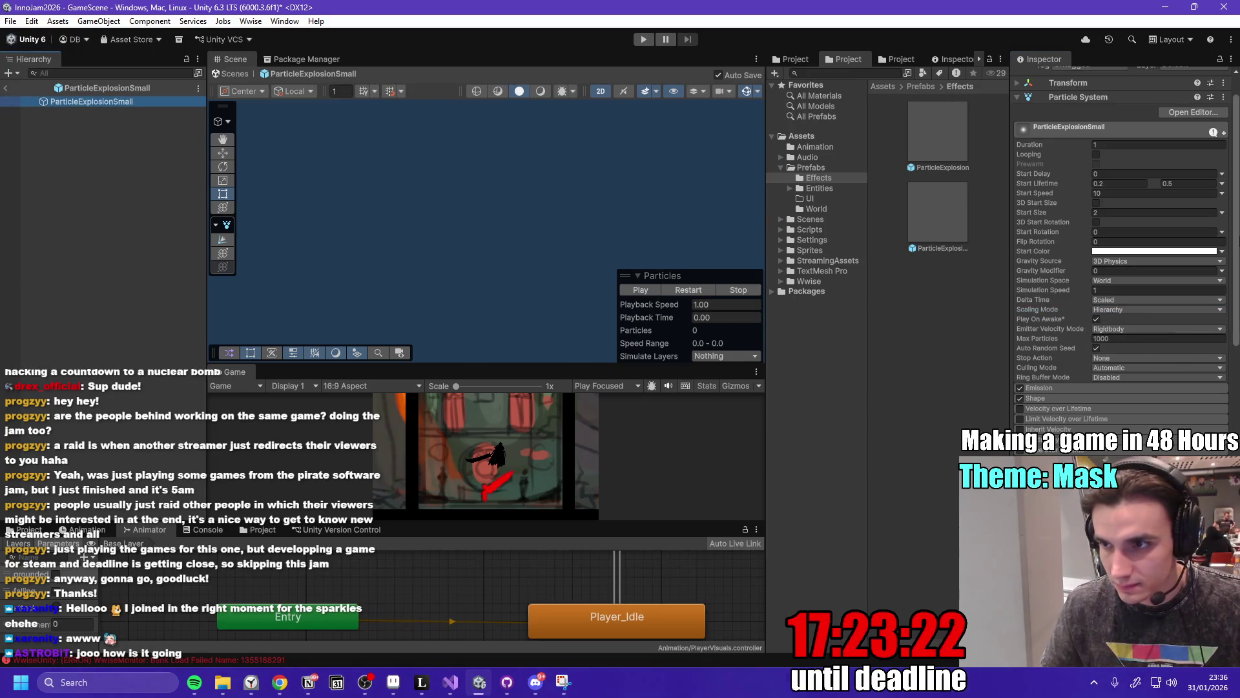
{"action": "left_click_drag", "start_coordinate": [1236, 226], "coordinate": [1236, 197]}
{"action": "left_click", "coordinate": [1017, 114]}
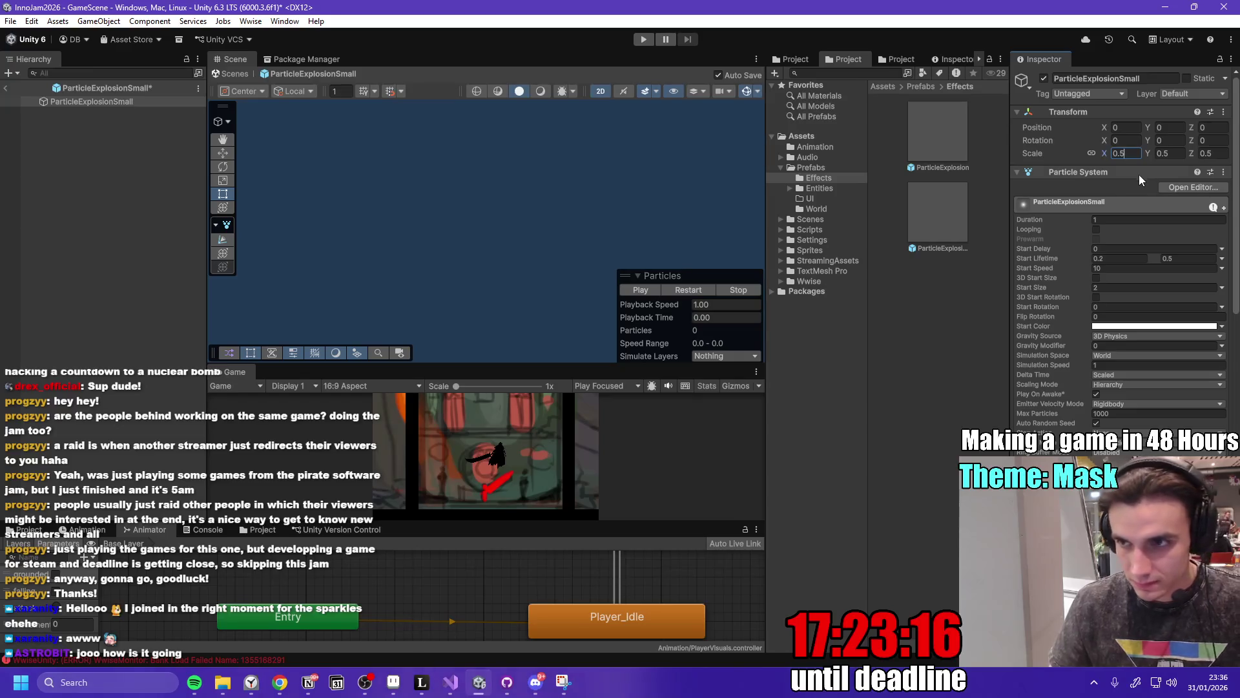
{"action": "scroll", "coordinate": [1124, 291], "scroll_direction": "down", "scroll_amount": 5}
{"action": "scroll", "coordinate": [1033, 326], "scroll_direction": "down", "scroll_amount": 1}
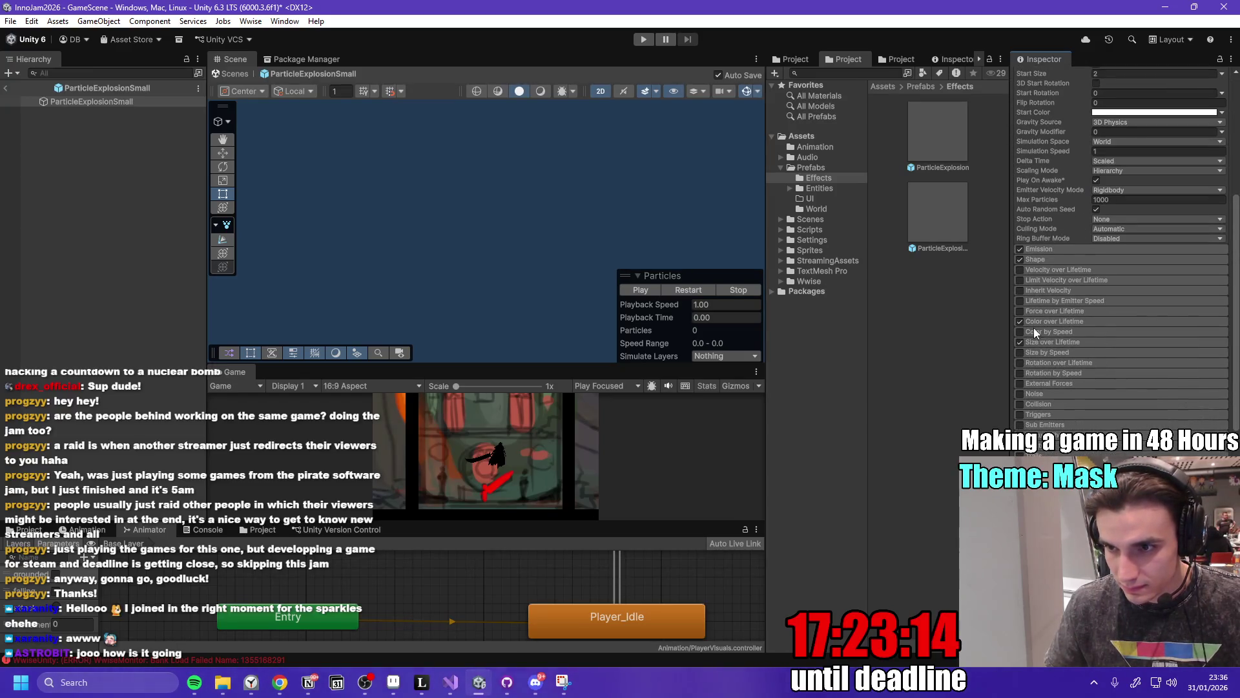
{"action": "left_click", "coordinate": [1059, 321]}
Recolour the Color over Lifetime gradient keys to cyan and a magenta end.
{"action": "left_click", "coordinate": [1180, 336]}
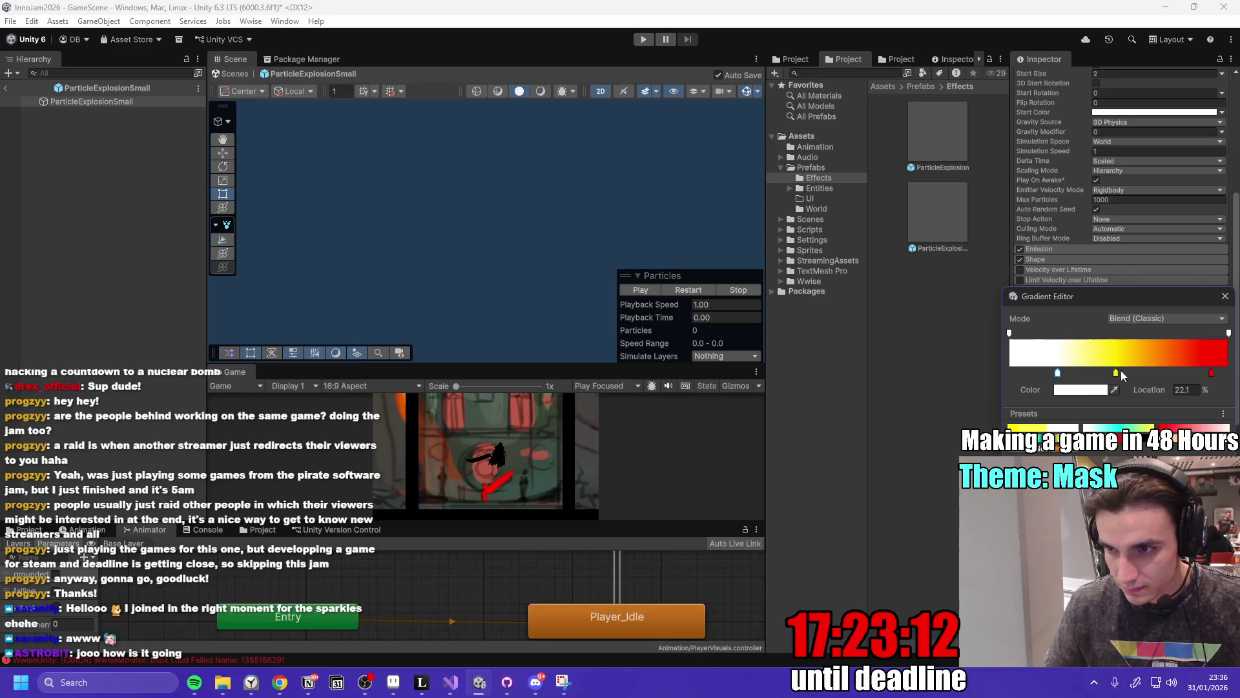
{"action": "left_click", "coordinate": [1098, 389]}
{"action": "left_click", "coordinate": [1083, 368]}
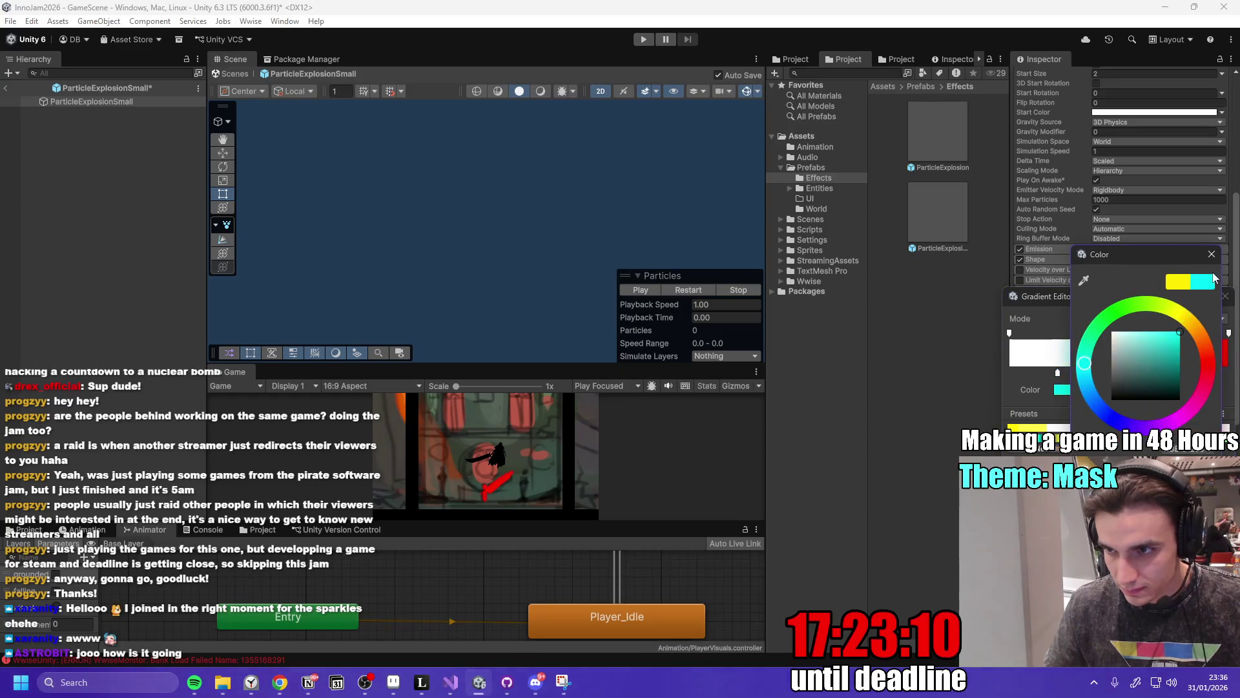
{"action": "left_click", "coordinate": [1211, 254]}
{"action": "left_click", "coordinate": [1211, 373]}
{"action": "left_click", "coordinate": [1080, 390]}
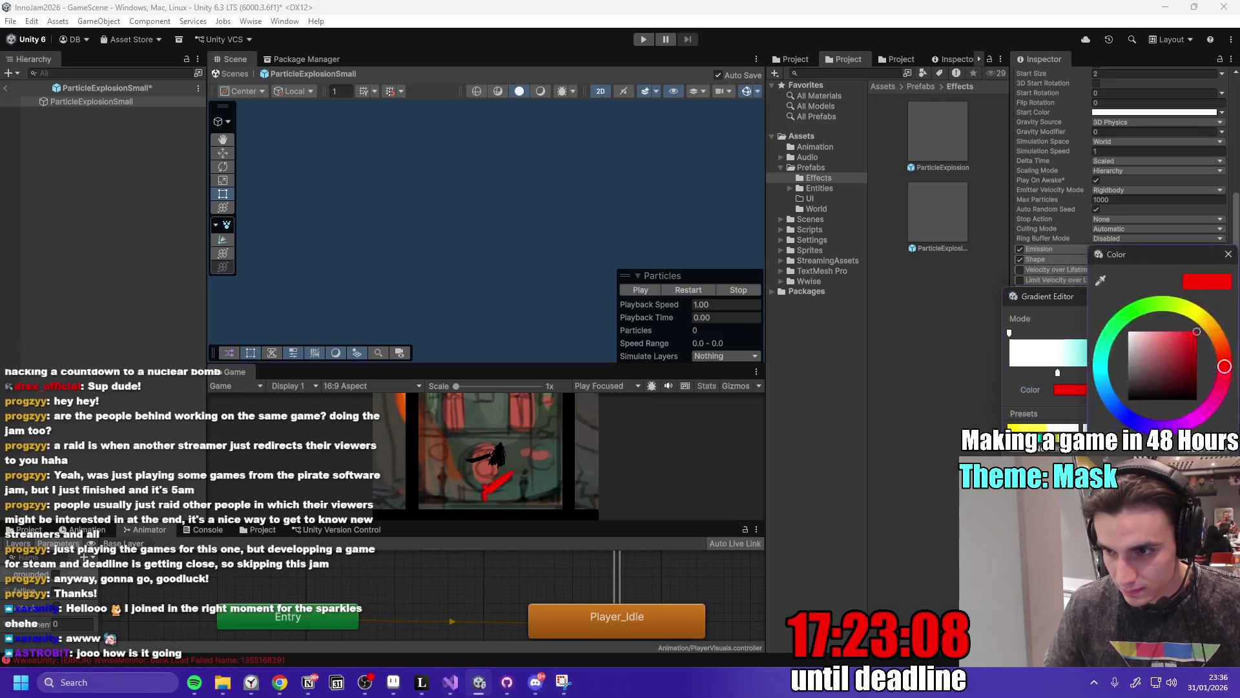
{"action": "left_click", "coordinate": [1229, 254]}
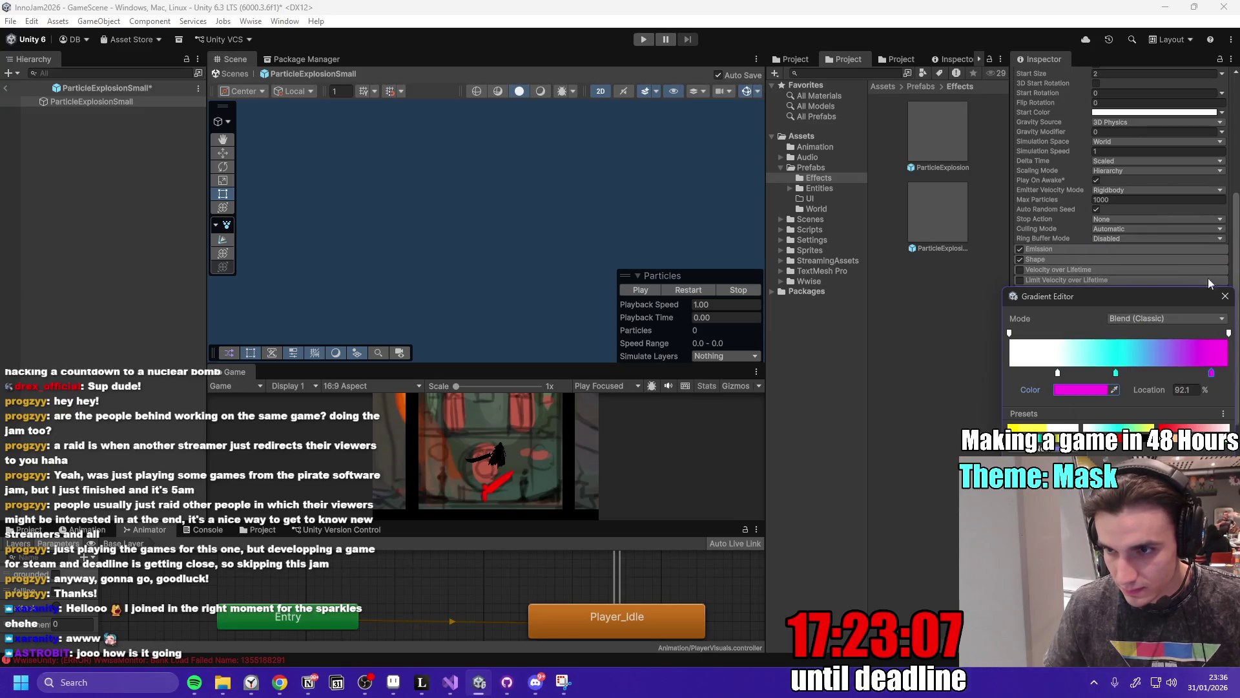
Close the gradient and replay the ParticleExplosionSmall burst several times in the scene.
{"action": "left_click", "coordinate": [630, 290]}
{"action": "left_click", "coordinate": [700, 289]}
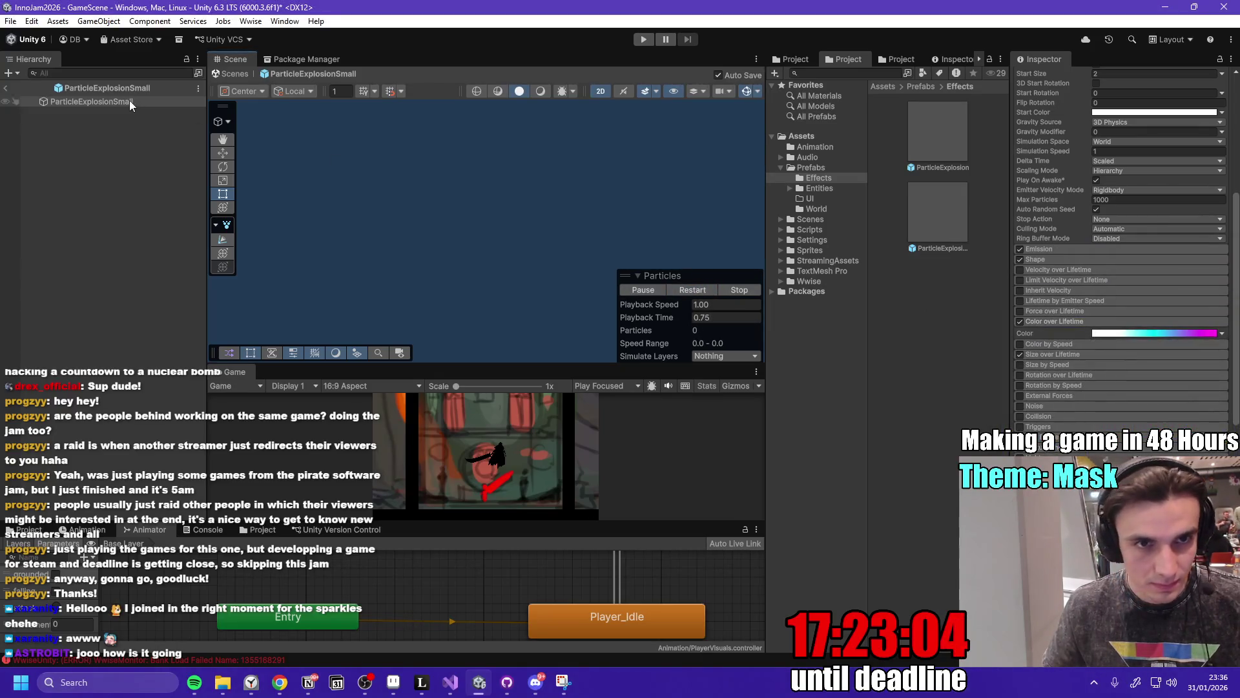
{"action": "left_click", "coordinate": [130, 102]}
{"action": "left_click", "coordinate": [692, 289]}
{"action": "left_click", "coordinate": [490, 231]}
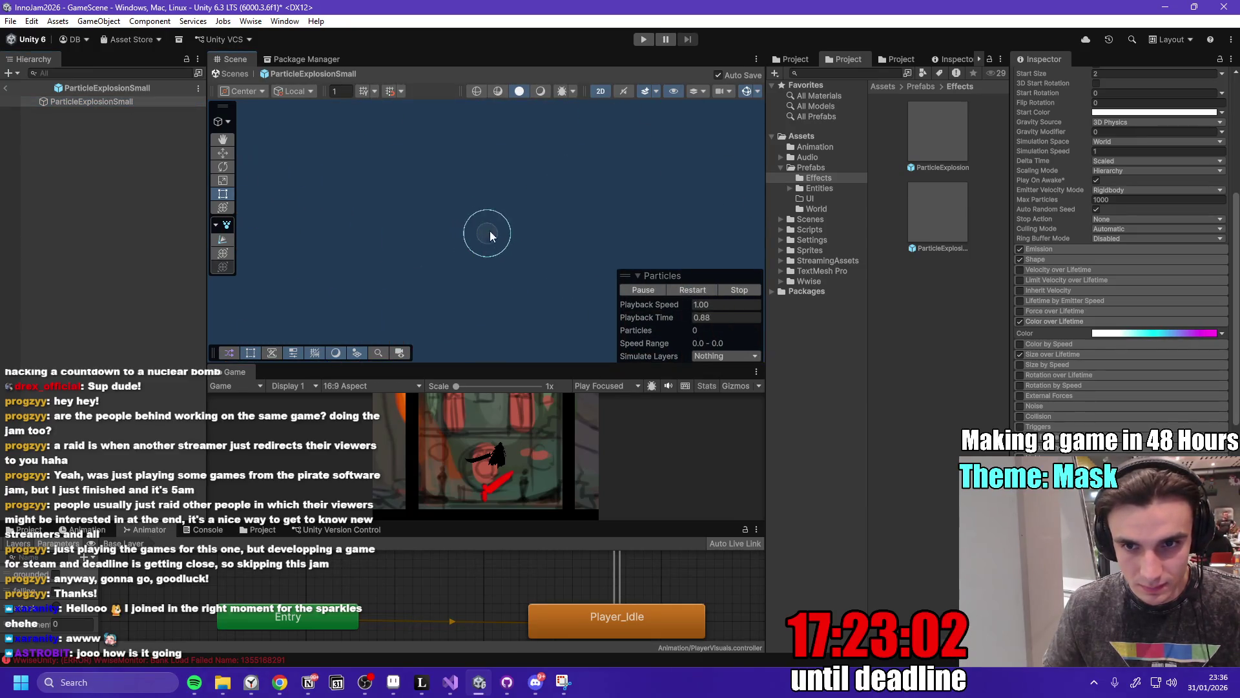
{"action": "left_click", "coordinate": [689, 290]}
{"action": "left_click", "coordinate": [692, 291]}
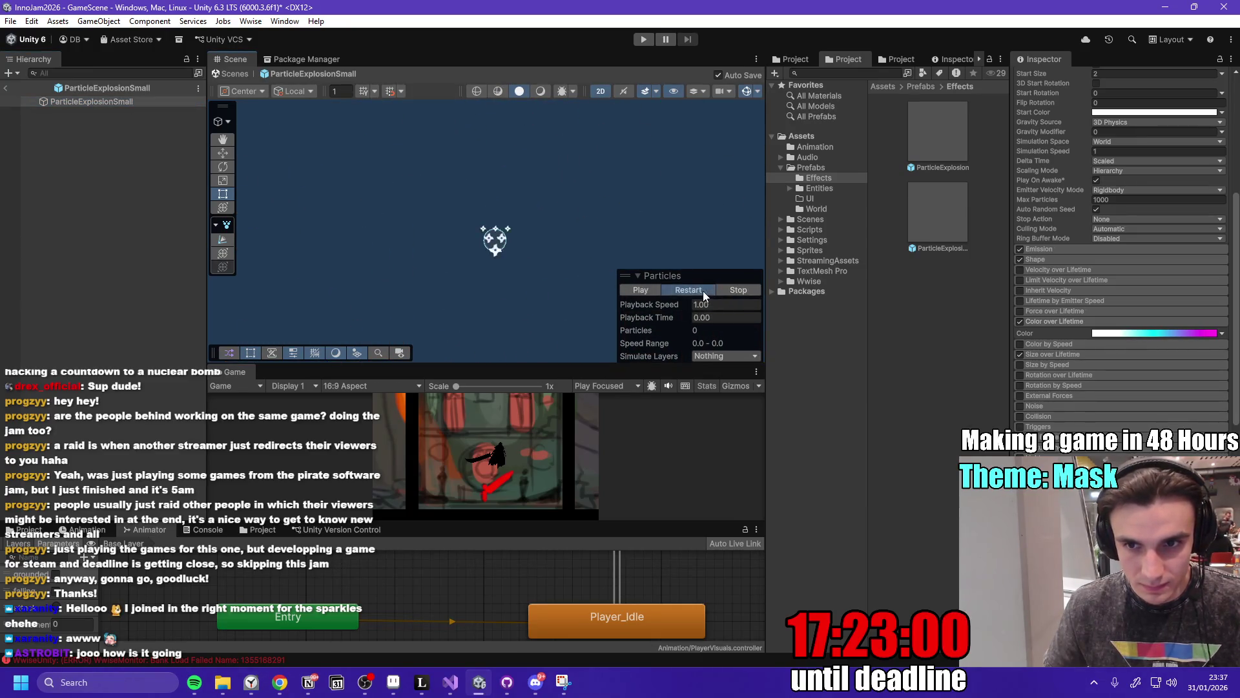
{"action": "left_click", "coordinate": [689, 292]}
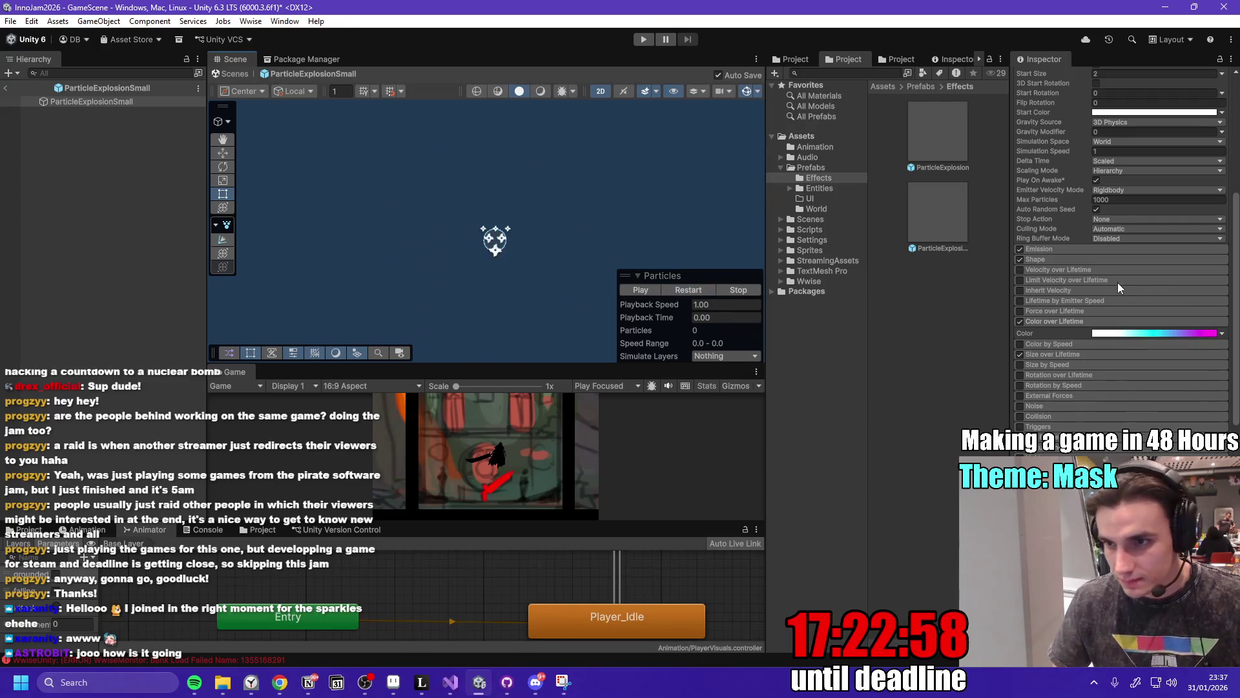
{"action": "scroll", "coordinate": [1086, 320], "scroll_direction": "up", "scroll_amount": 5}
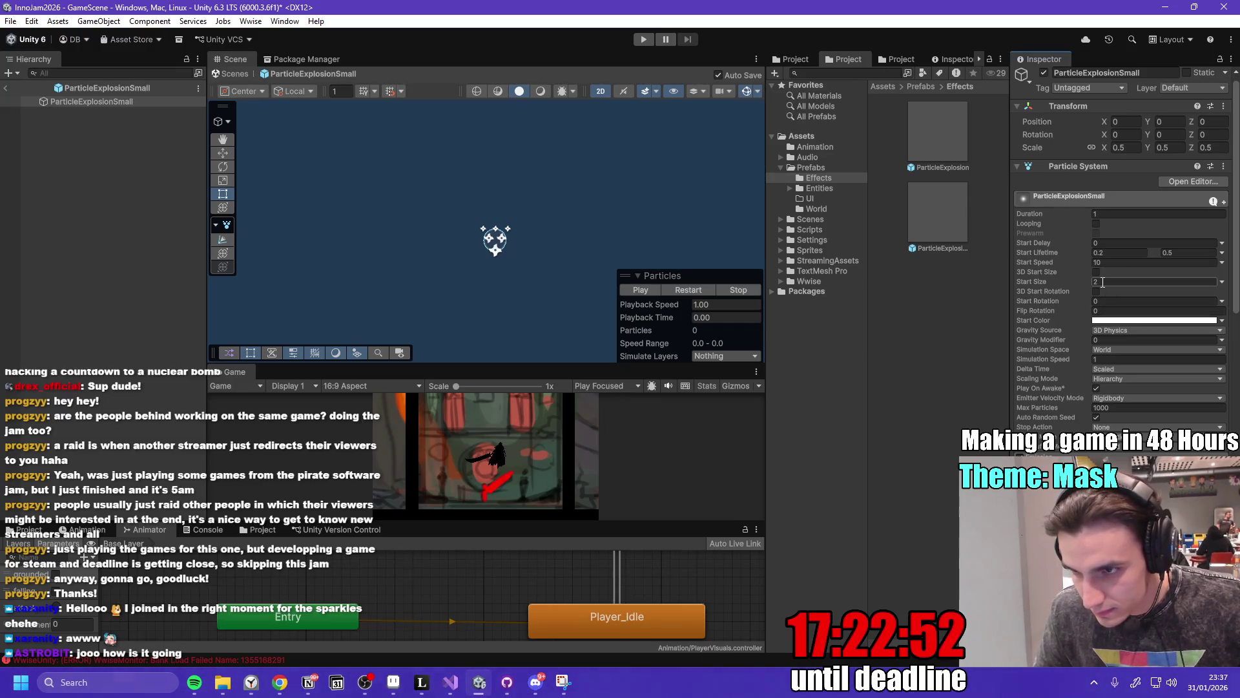
Preview the small explosion burst with a particle Start Size of 1.
{"action": "type", "text": "1"}
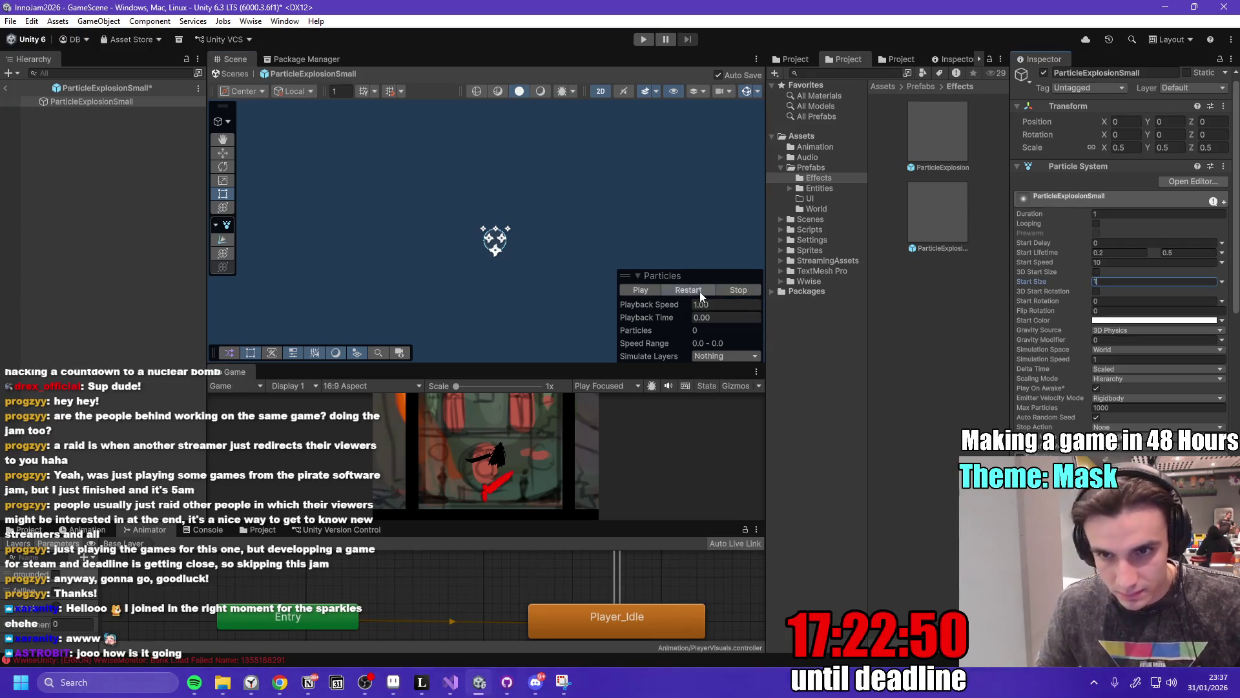
{"action": "left_click", "coordinate": [699, 291]}
{"action": "left_click", "coordinate": [698, 289]}
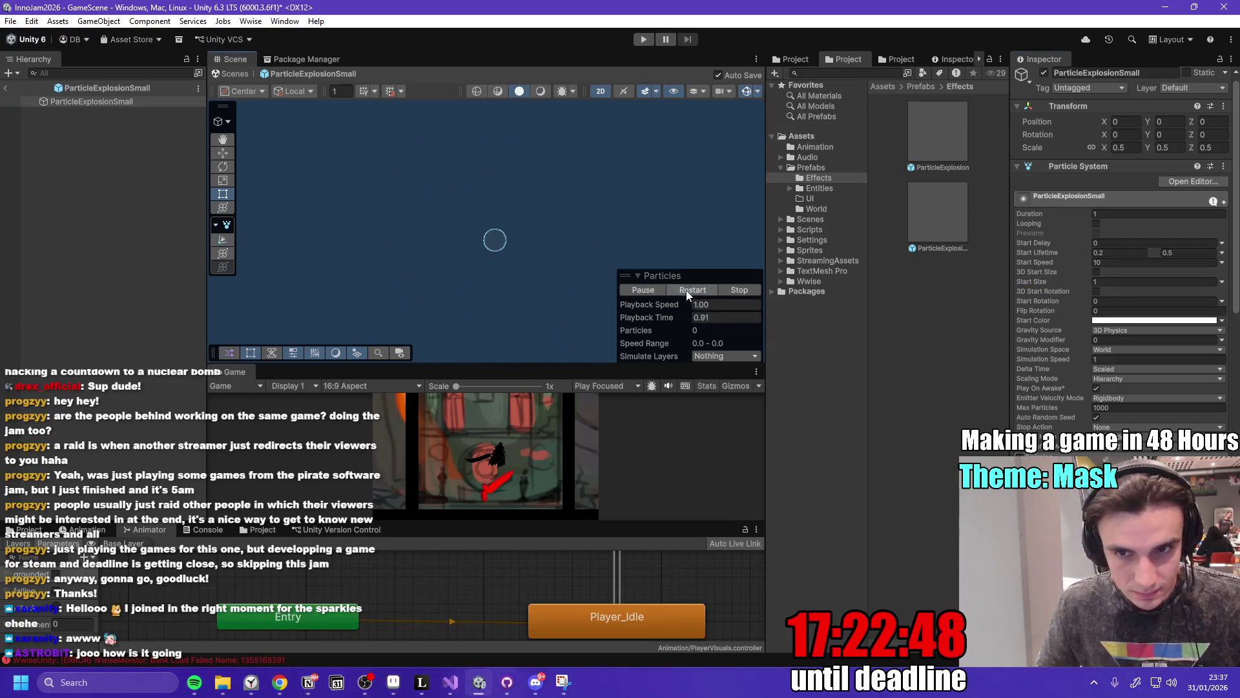
{"action": "left_click", "coordinate": [696, 291]}
Set Start Size back to 2, replay the burst, and return to the GameScene.
{"action": "left_click", "coordinate": [1129, 282]}
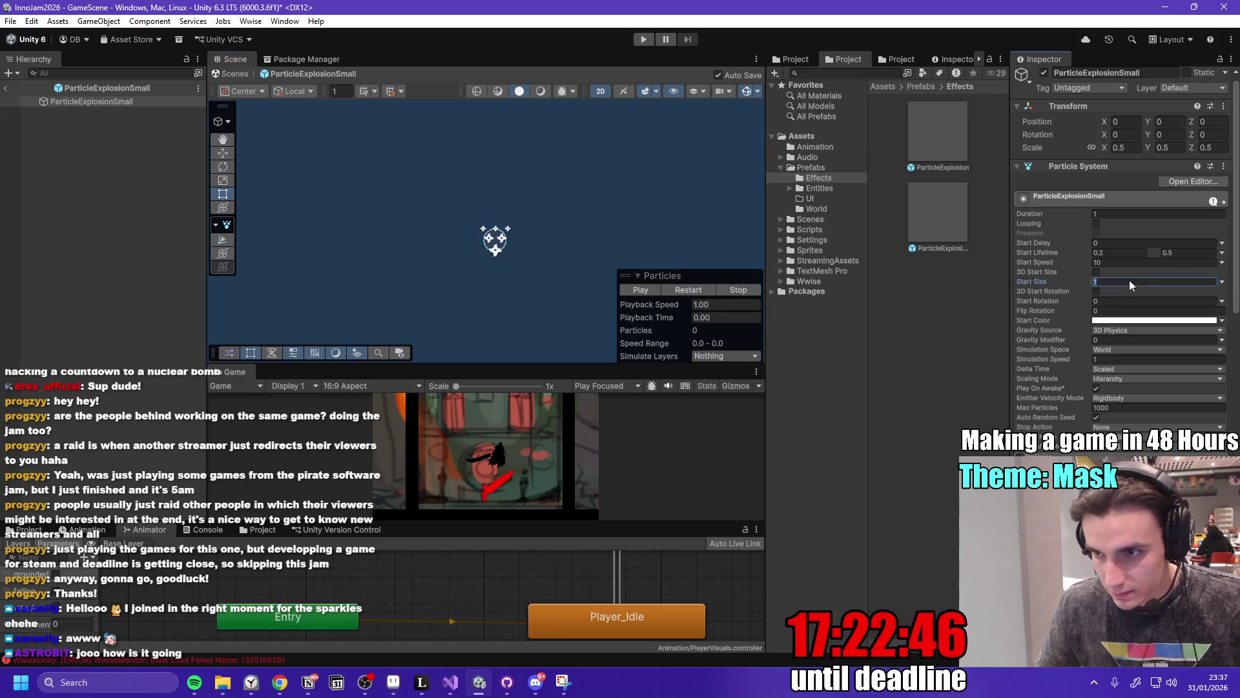
{"action": "type", "text": "3"}
{"action": "left_click", "coordinate": [696, 293]}
{"action": "left_click", "coordinate": [696, 292]}
{"action": "left_click", "coordinate": [696, 292]}
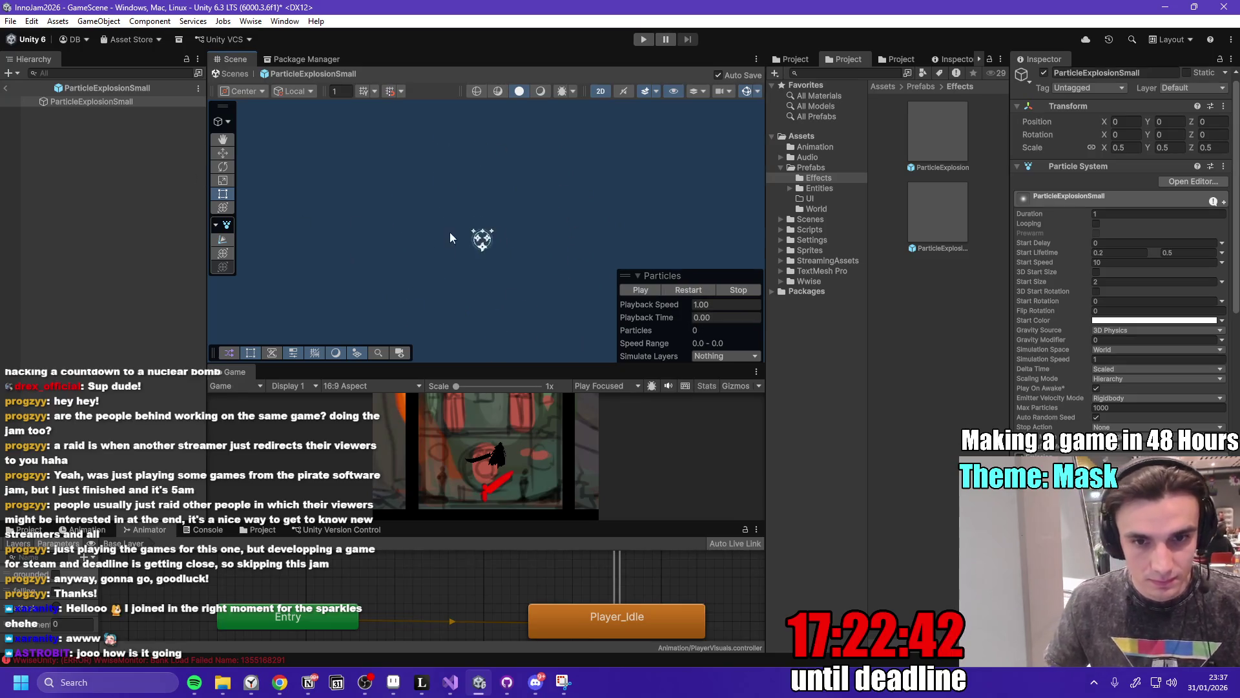
{"action": "left_click", "coordinate": [5, 90]}
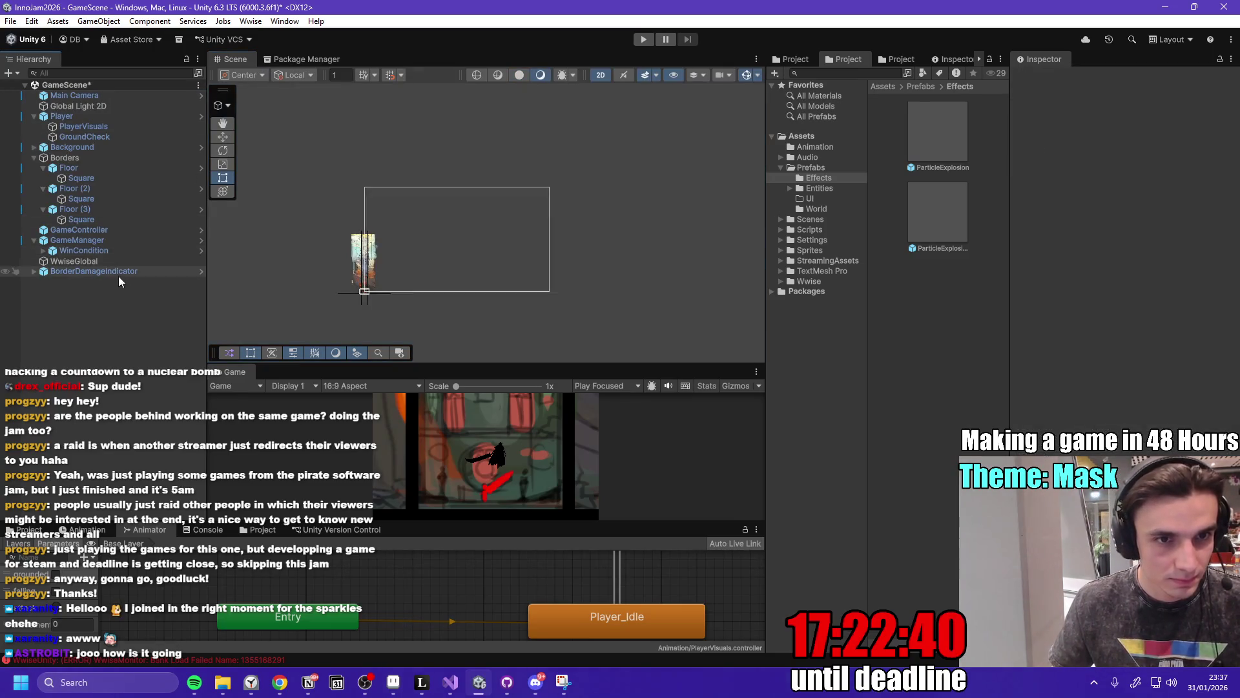
Open the Mask_Master prefab and set its Little Particles Prefab to ParticleExplosionSmall.
{"action": "type", "text": "MAster"}
{"action": "double_click", "coordinate": [932, 234]}
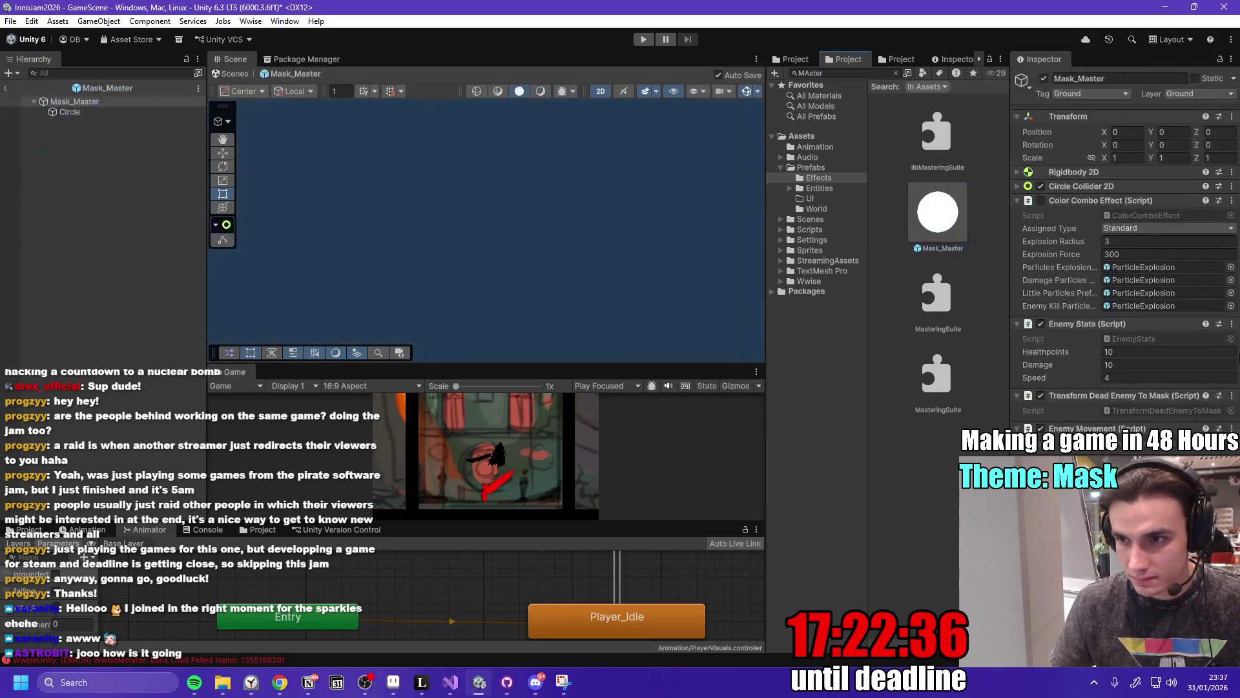
{"action": "left_click_drag", "start_coordinate": [1011, 254], "coordinate": [938, 251]}
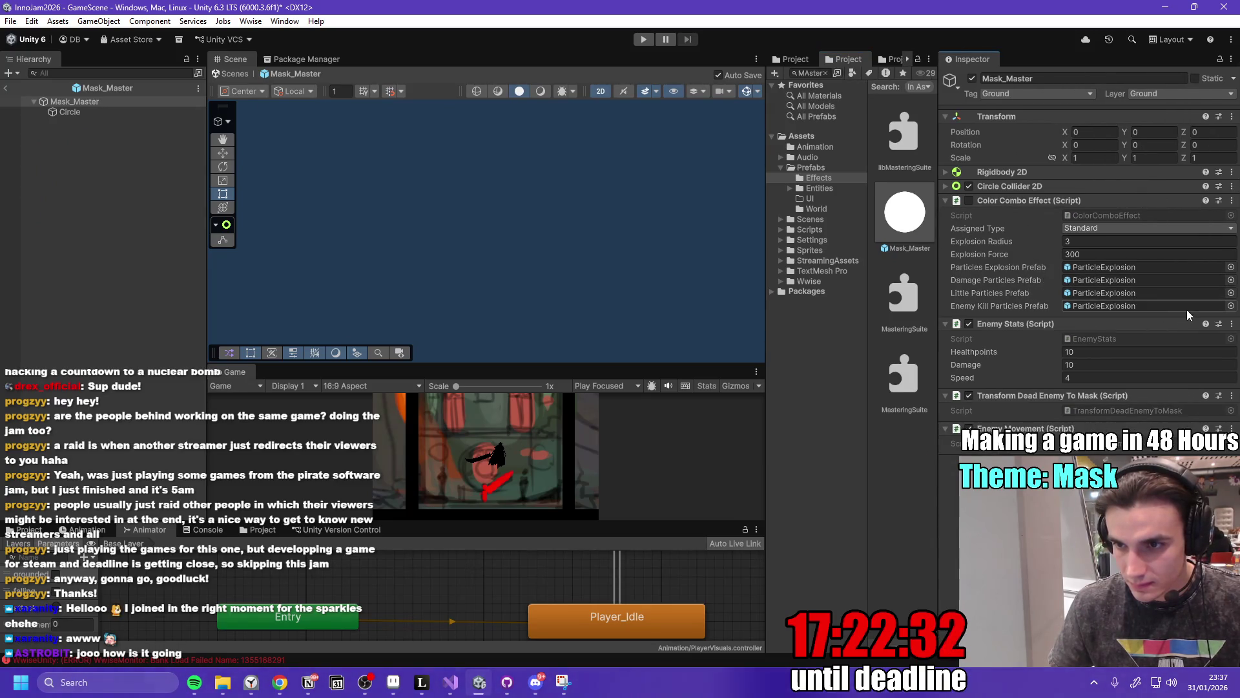
{"action": "left_click", "coordinate": [1231, 293]}
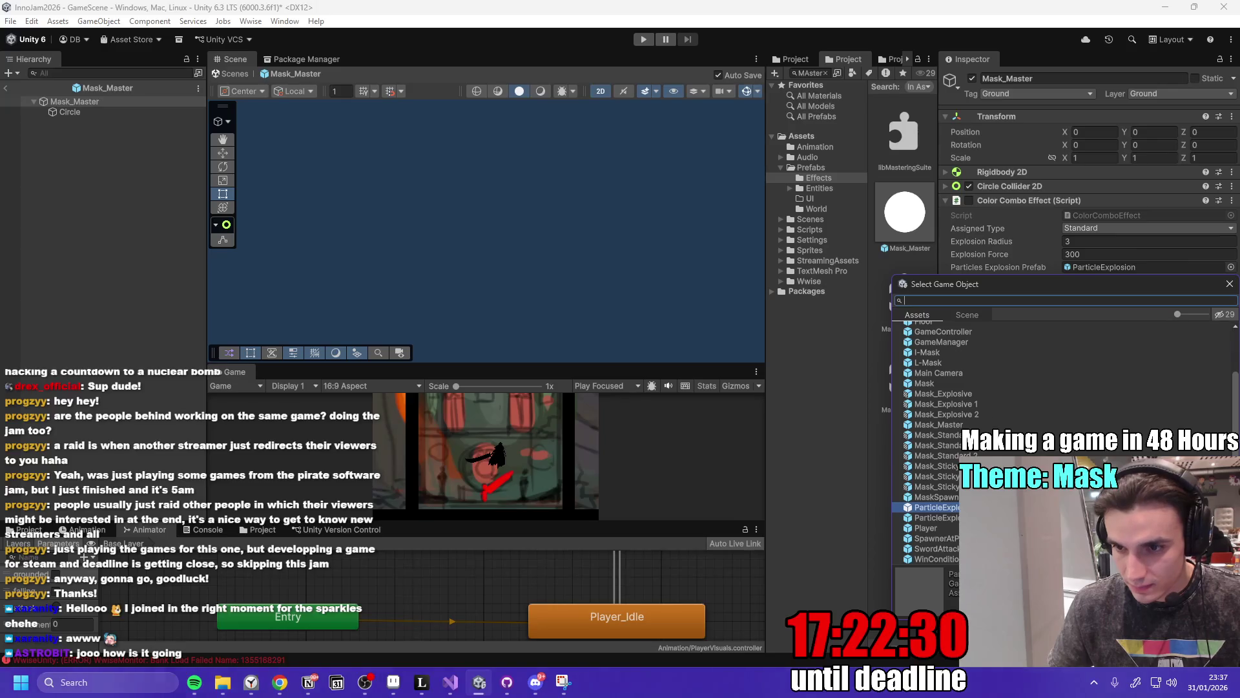
{"action": "left_click", "coordinate": [937, 517]}
{"action": "left_click", "coordinate": [1230, 284]}
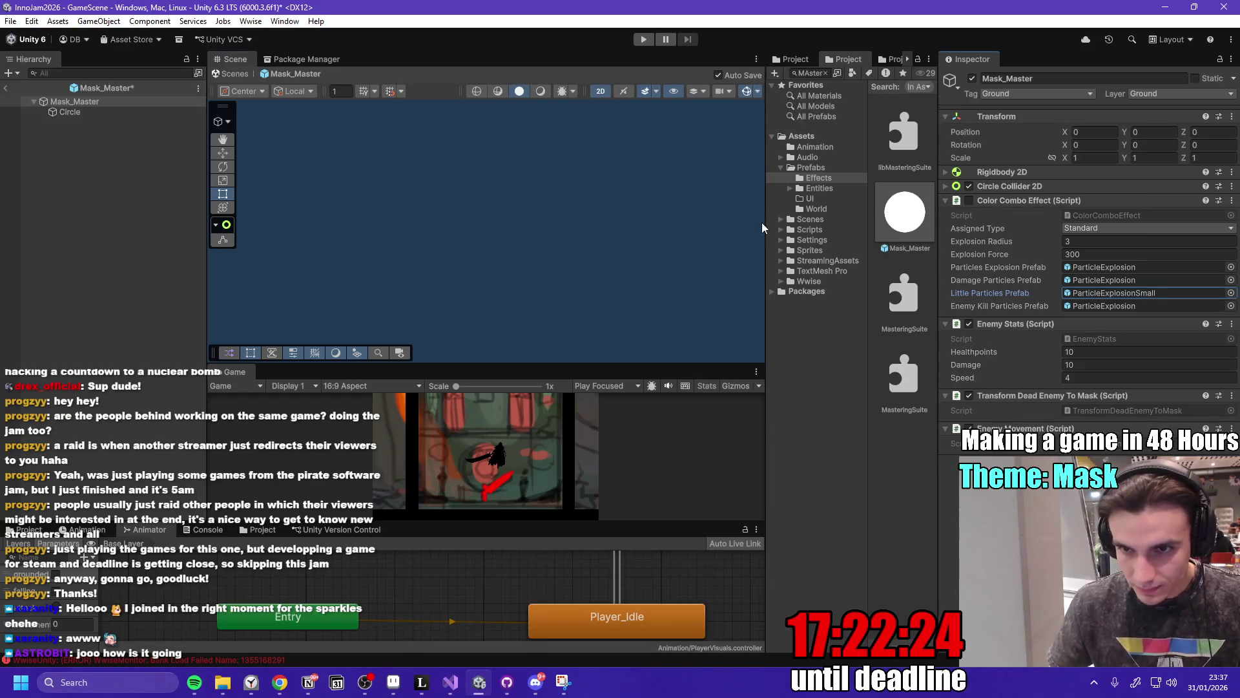
Resize the Unity panels so the asset grid shows two columns.
{"action": "left_click_drag", "start_coordinate": [765, 226], "coordinate": [695, 239]}
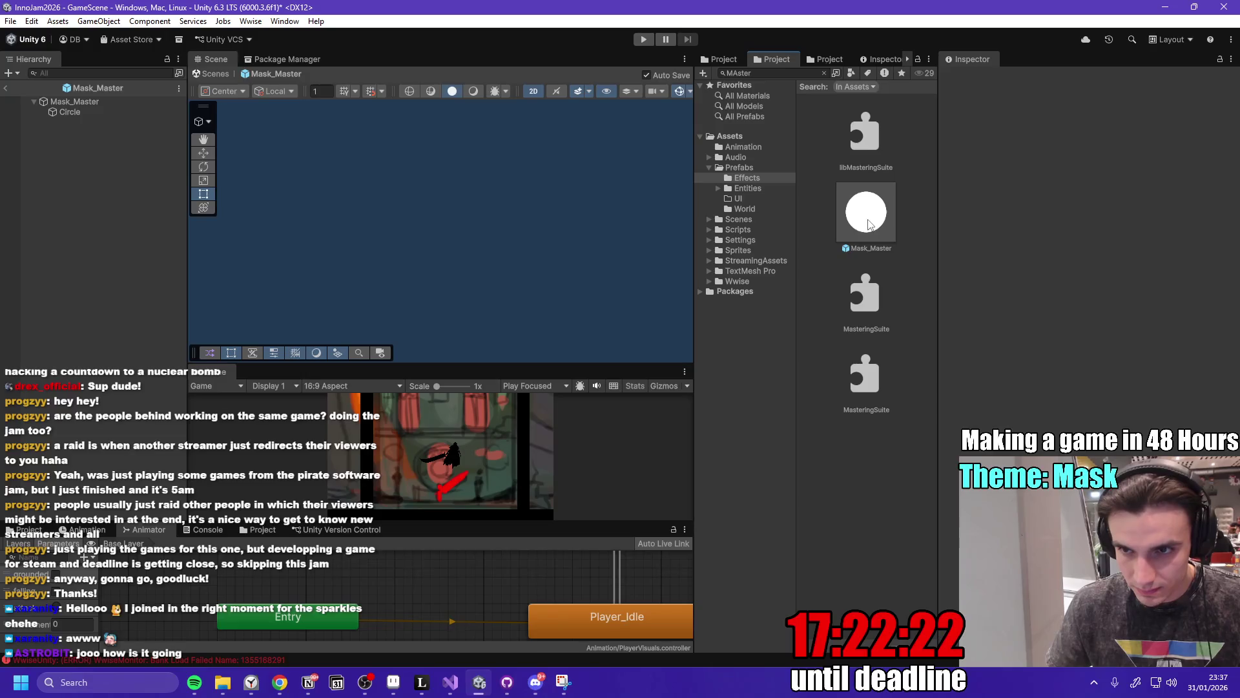
{"action": "left_click_drag", "start_coordinate": [940, 228], "coordinate": [978, 239]}
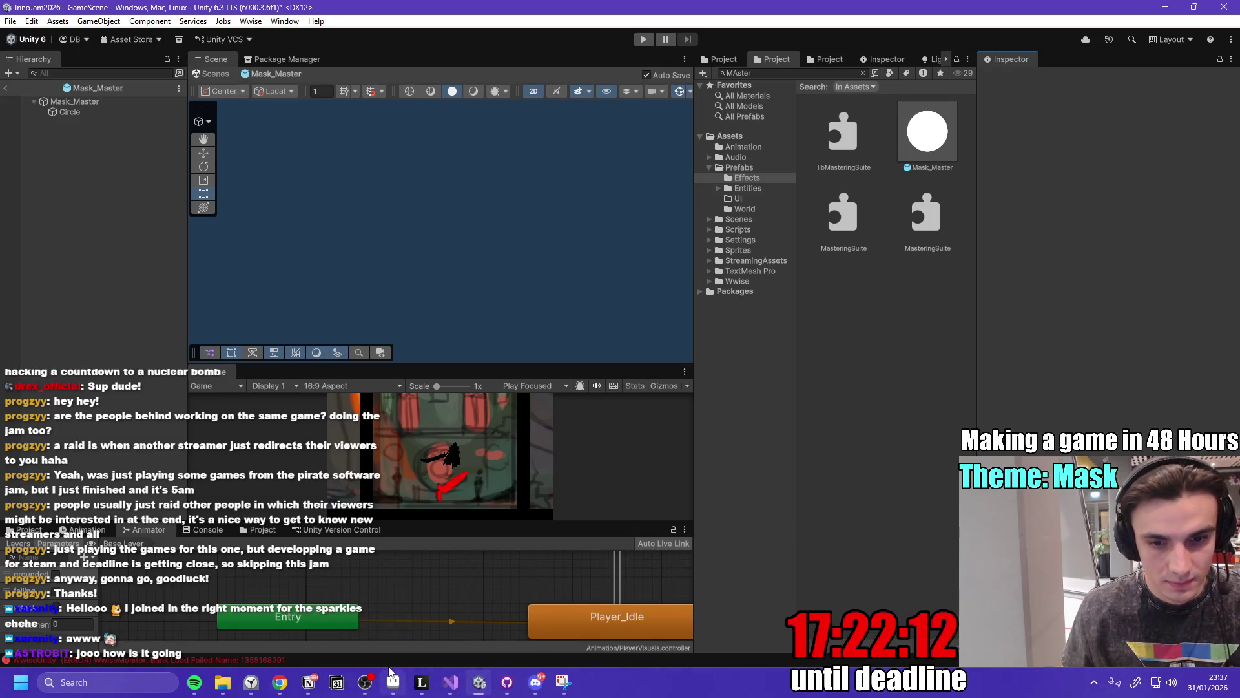
{"action": "left_click", "coordinate": [450, 681]}
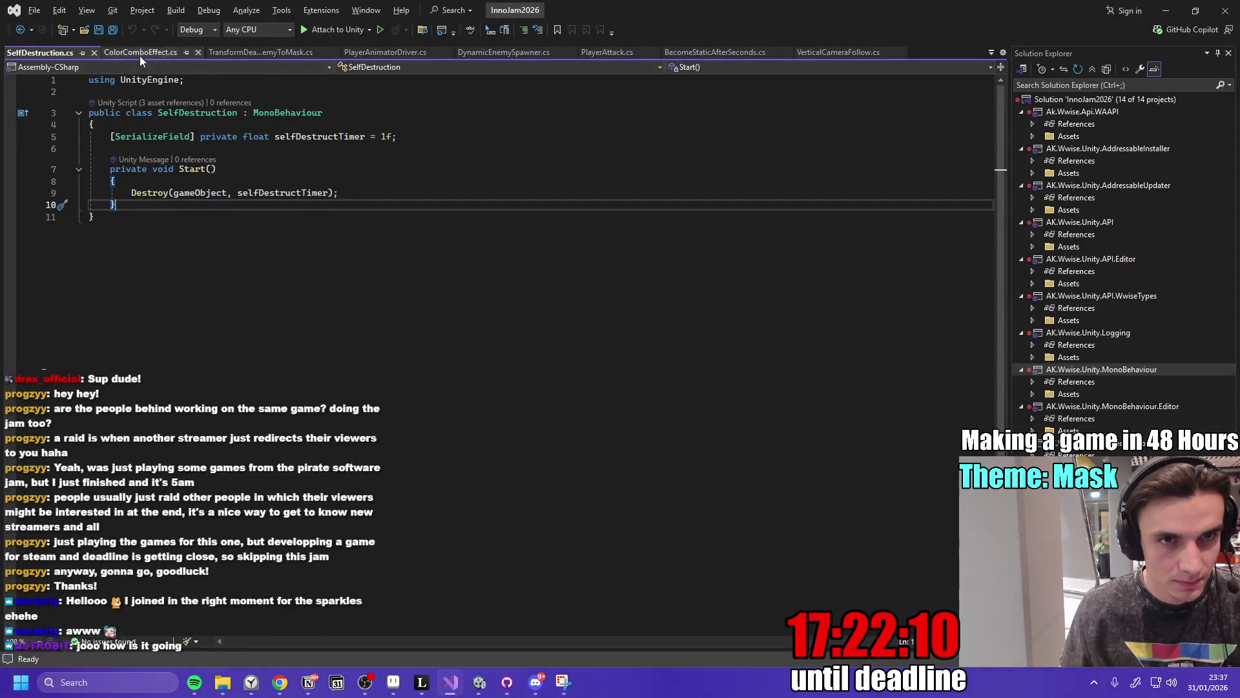
In ColorComboEffect.cs, paste the Instantiate particles line below the Destroy call.
{"action": "left_click", "coordinate": [140, 52]}
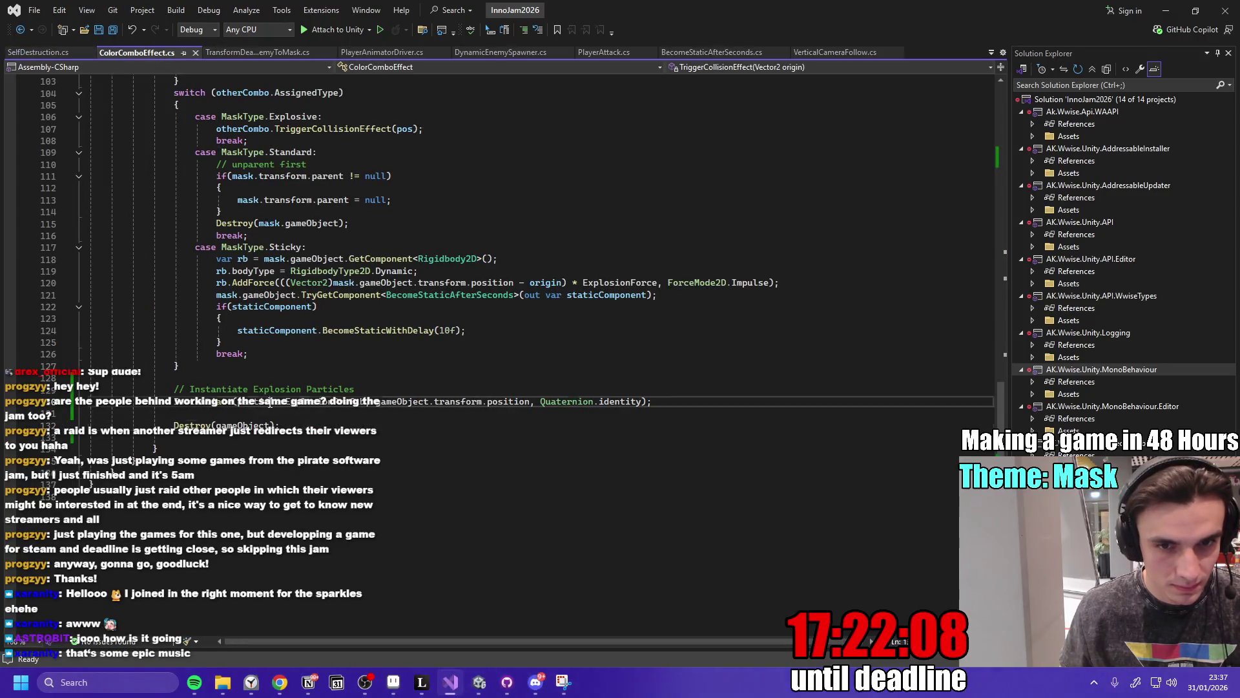
{"action": "triple_click", "coordinate": [272, 403]}
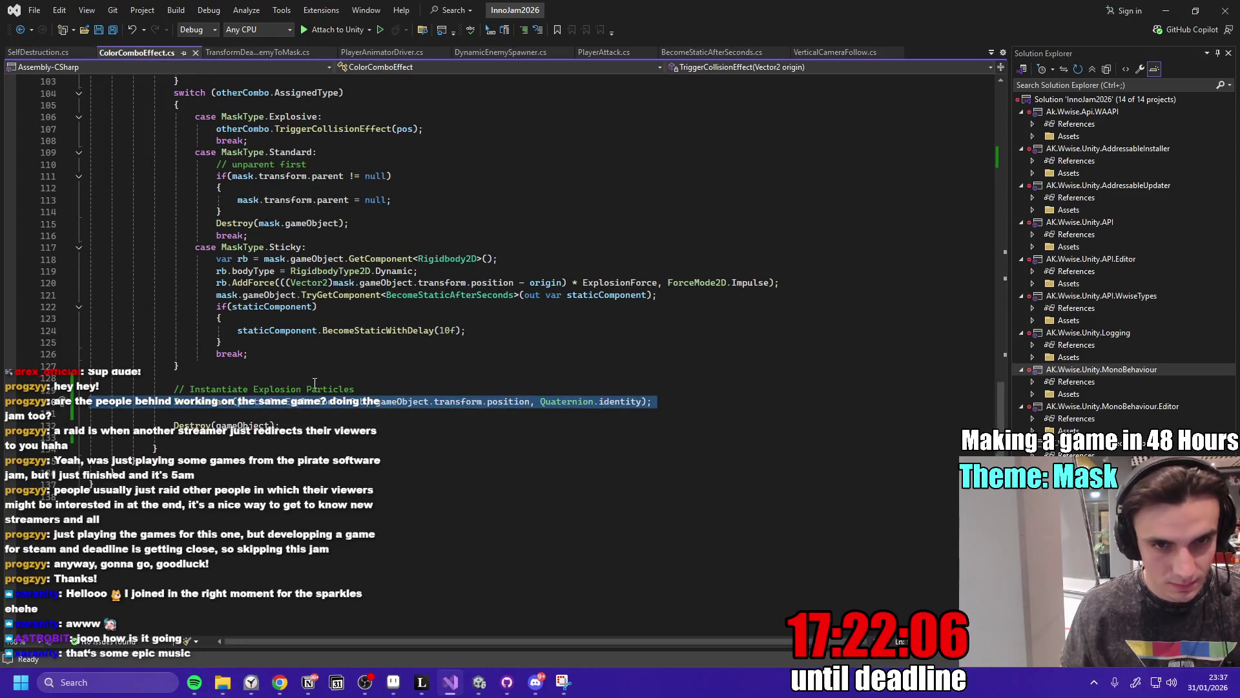
{"action": "scroll", "coordinate": [310, 397], "scroll_direction": "up", "scroll_amount": 10}
{"action": "scroll", "coordinate": [303, 404], "scroll_direction": "up", "scroll_amount": 5}
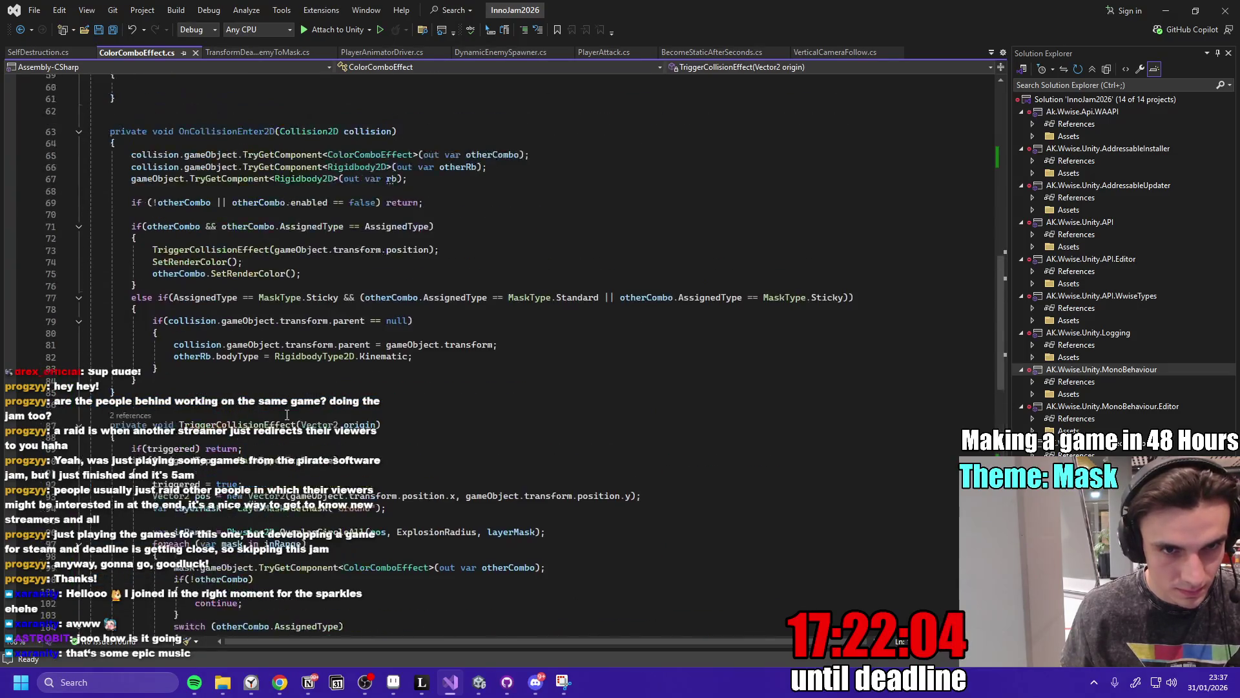
{"action": "left_click", "coordinate": [246, 373]}
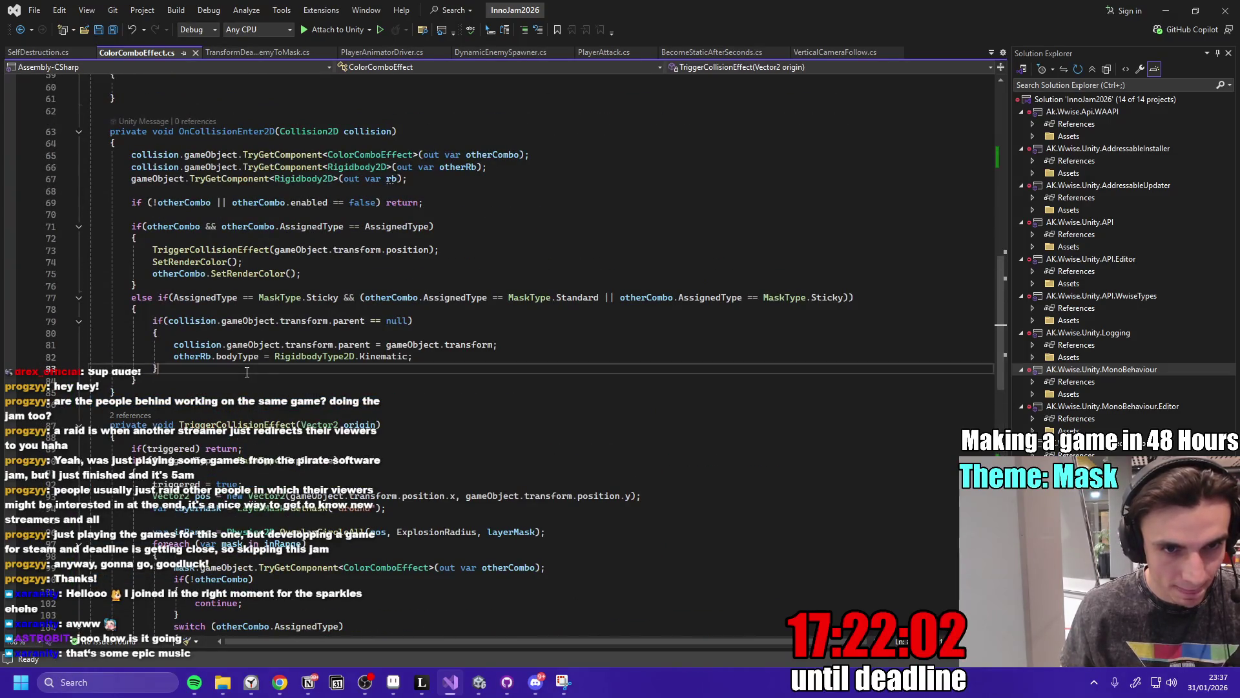
{"action": "scroll", "coordinate": [303, 431], "scroll_direction": "down", "scroll_amount": 6}
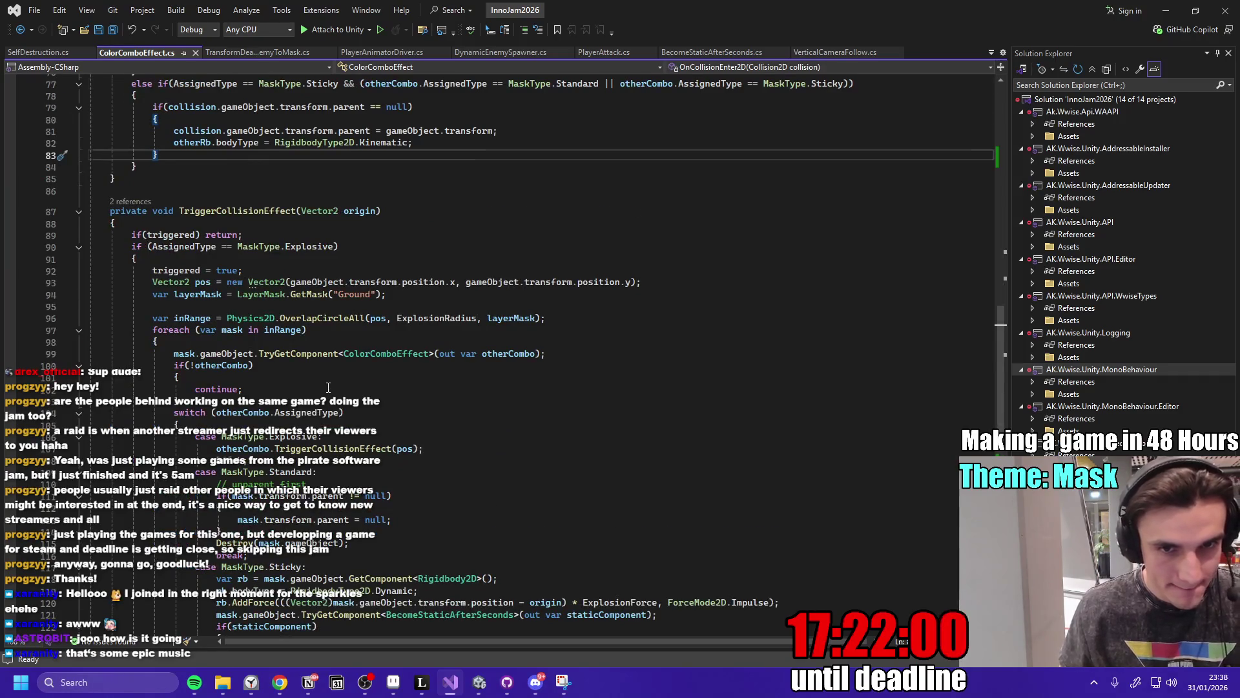
{"action": "scroll", "coordinate": [329, 387], "scroll_direction": "down", "scroll_amount": 3}
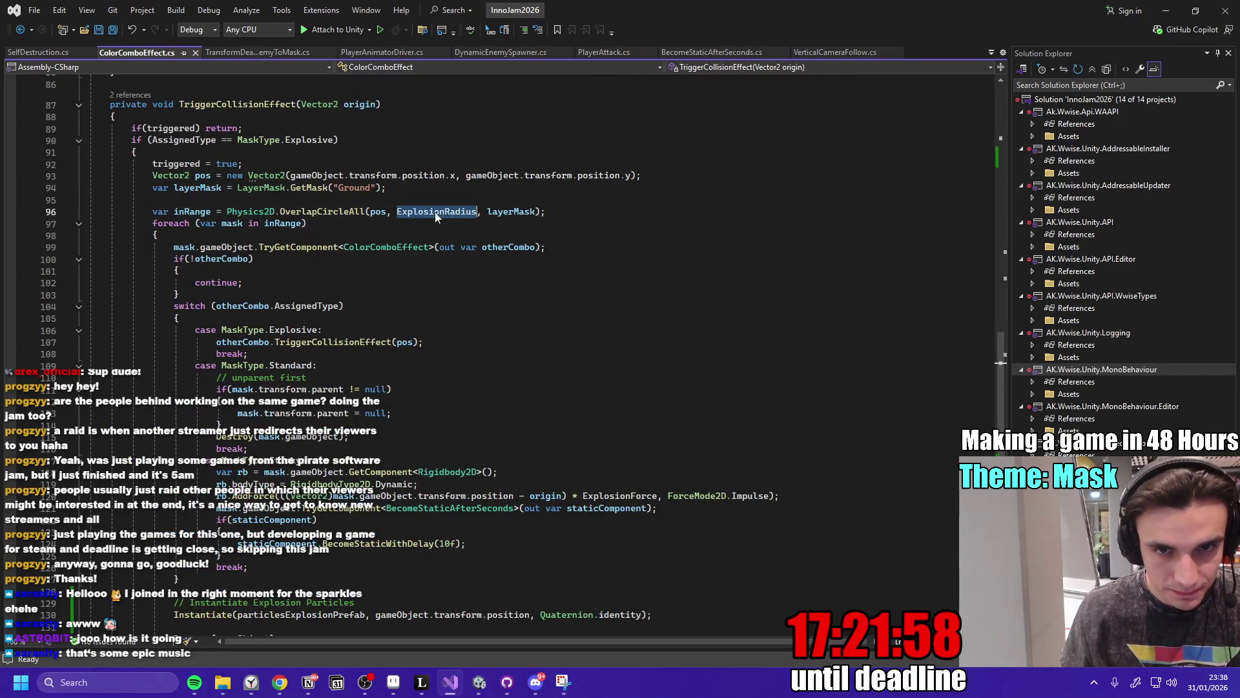
{"action": "scroll", "coordinate": [457, 268], "scroll_direction": "down", "scroll_amount": 2}
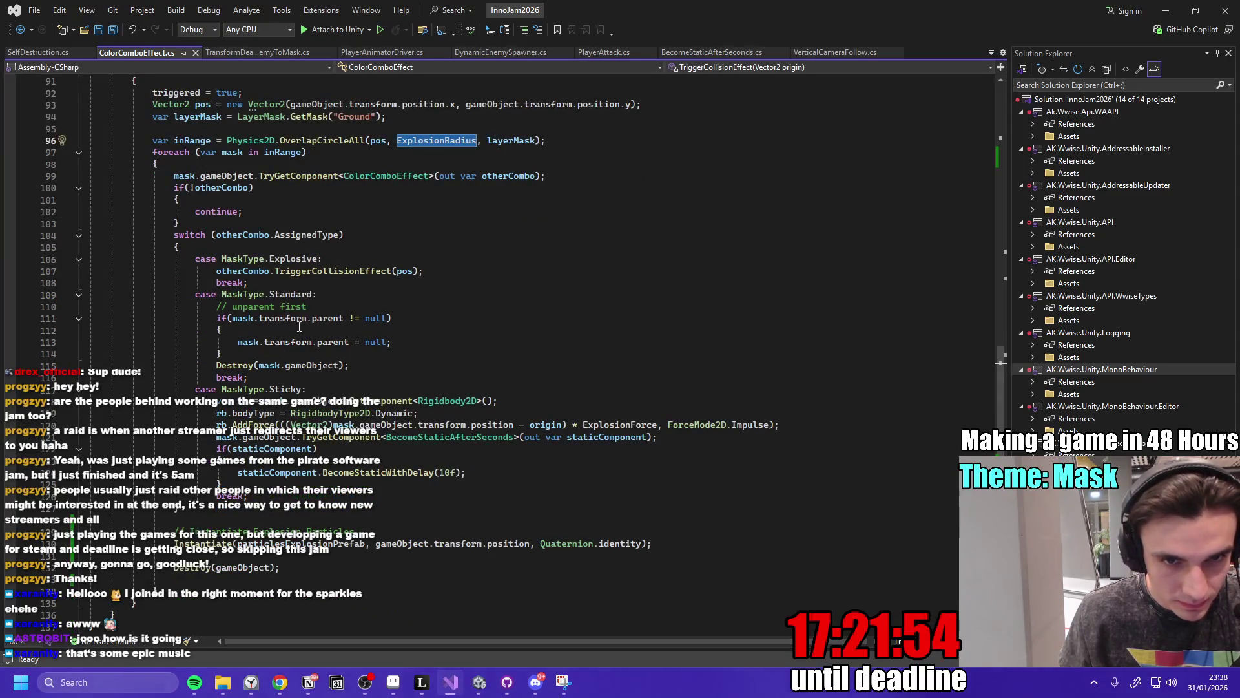
{"action": "left_click", "coordinate": [366, 366]}
{"action": "key", "text": "Return"}
{"action": "type", "text": "Instantiate(particlesExplosionPrefab, gameObject.transform.position, Quaternion.identity);"}
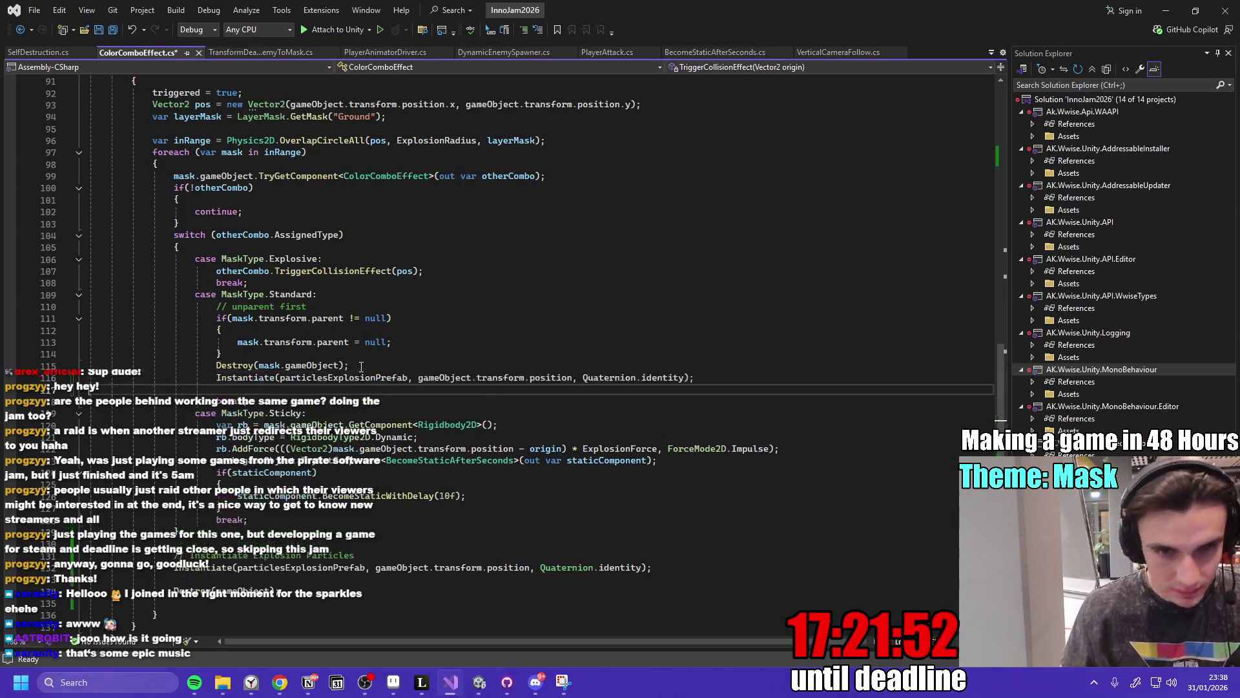
Replace the pasted Instantiate argument with littleParticlesPrefab using IntelliSense.
{"action": "double_click", "coordinate": [342, 376]}
{"action": "type", "text": "parti"}
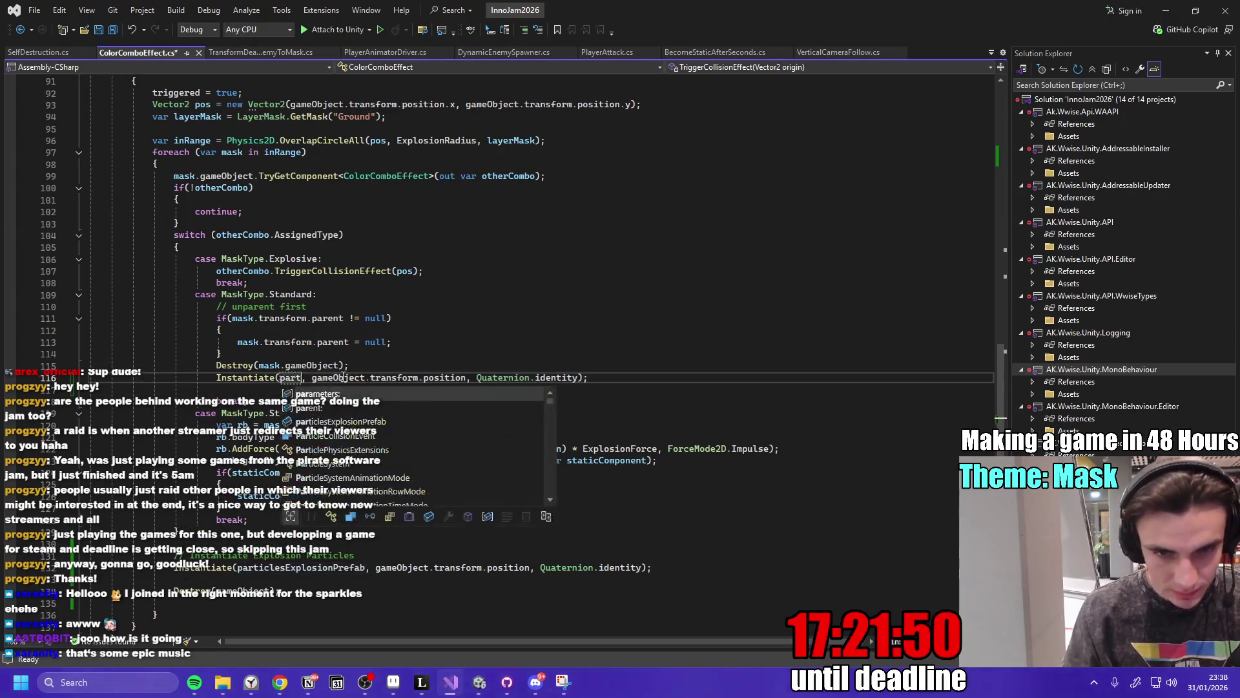
{"action": "key", "text": "BackSpace"}
{"action": "key", "text": "BackSpace"}
{"action": "key", "text": "BackSpace"}
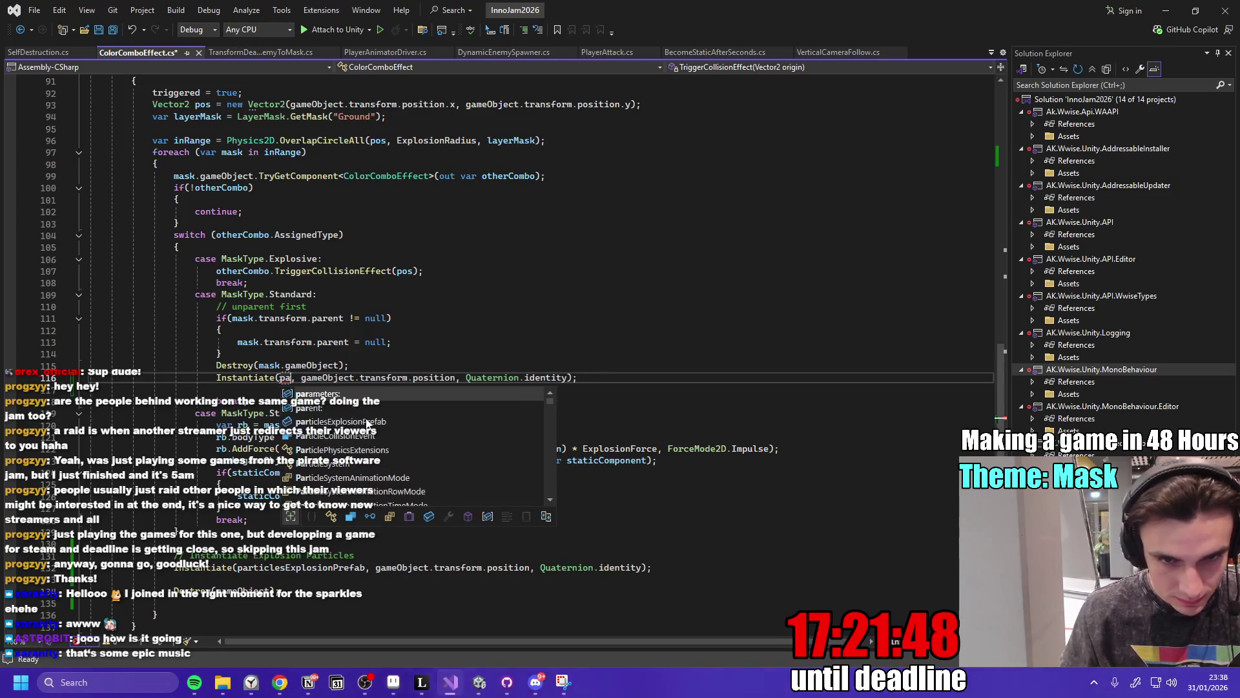
{"action": "scroll", "coordinate": [367, 423], "scroll_direction": "down", "scroll_amount": 15}
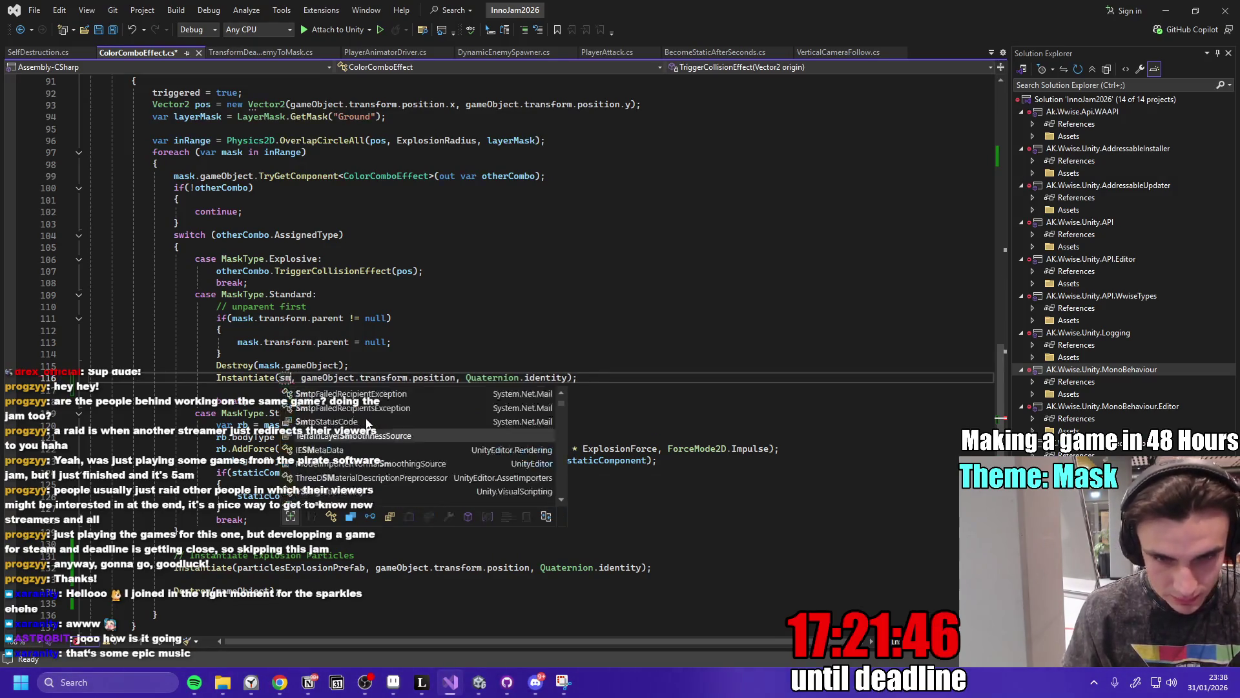
{"action": "type", "text": "parti"}
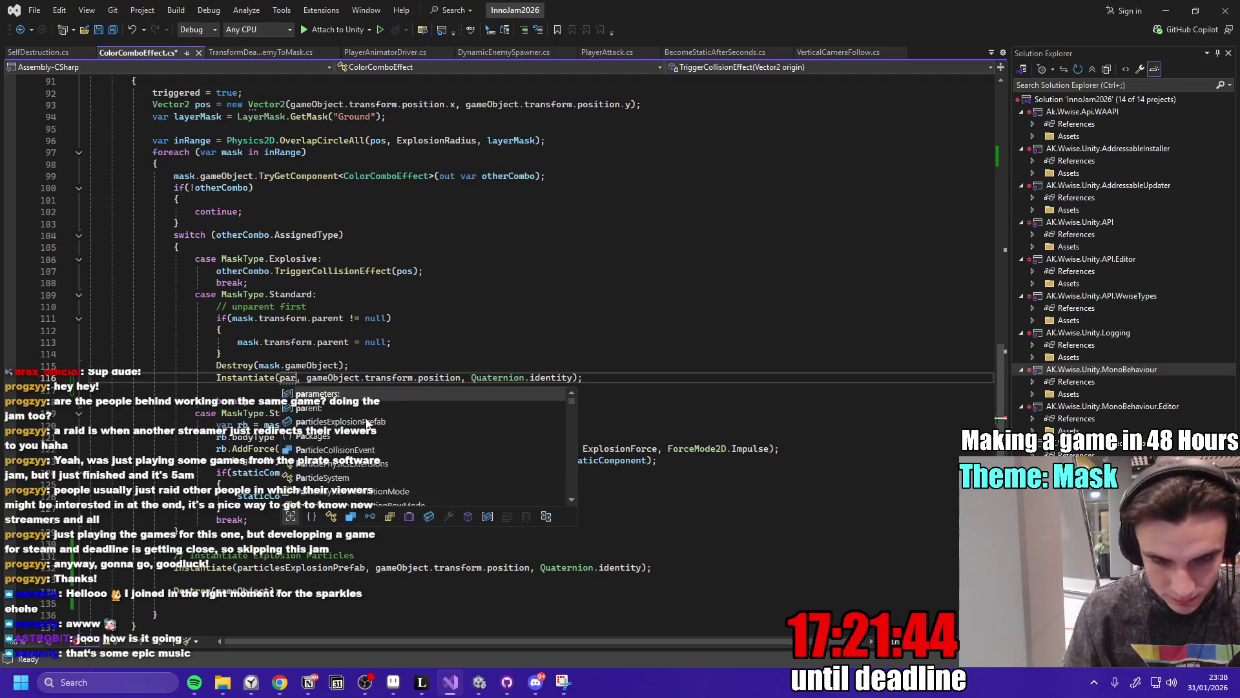
{"action": "scroll", "coordinate": [424, 434], "scroll_direction": "down", "scroll_amount": 10}
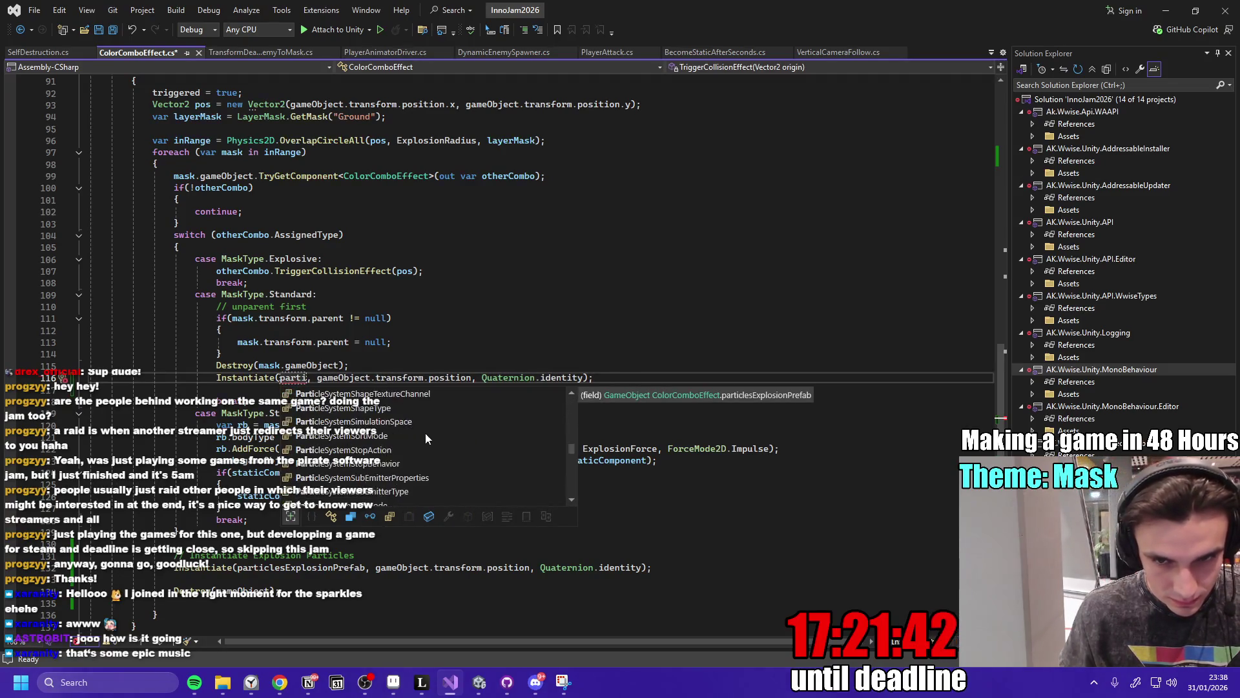
{"action": "scroll", "coordinate": [433, 452], "scroll_direction": "up", "scroll_amount": 10}
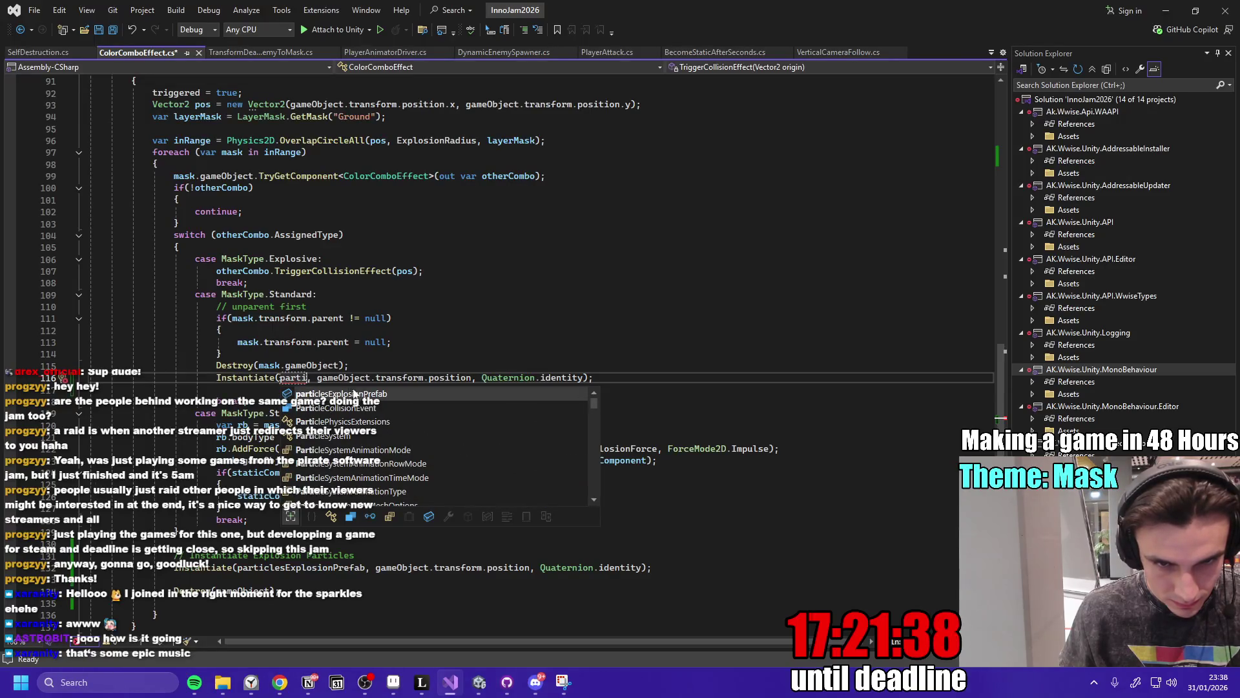
{"action": "key", "text": "Escape"}
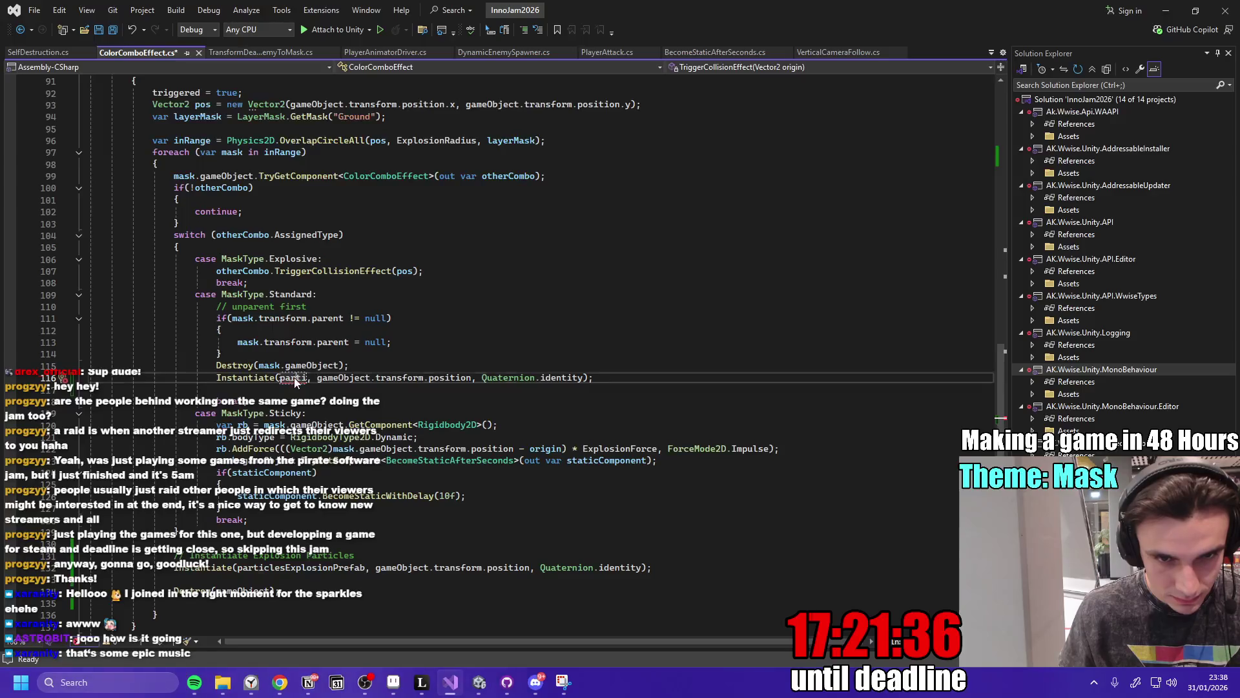
{"action": "key", "text": "ctrl+space"}
{"action": "key", "text": "Down"}
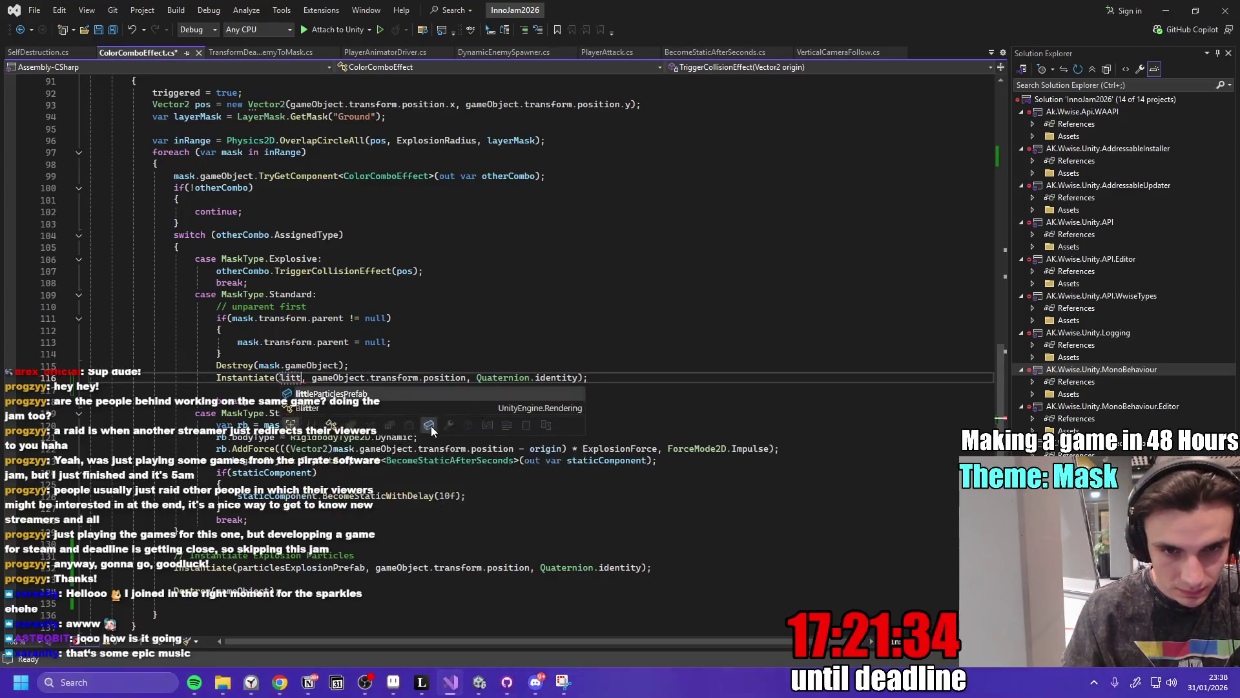
{"action": "key", "text": "Tab"}
Save ColorComboEffect.cs.
{"action": "key", "text": "Up"}
{"action": "key", "text": "ctrl+s"}
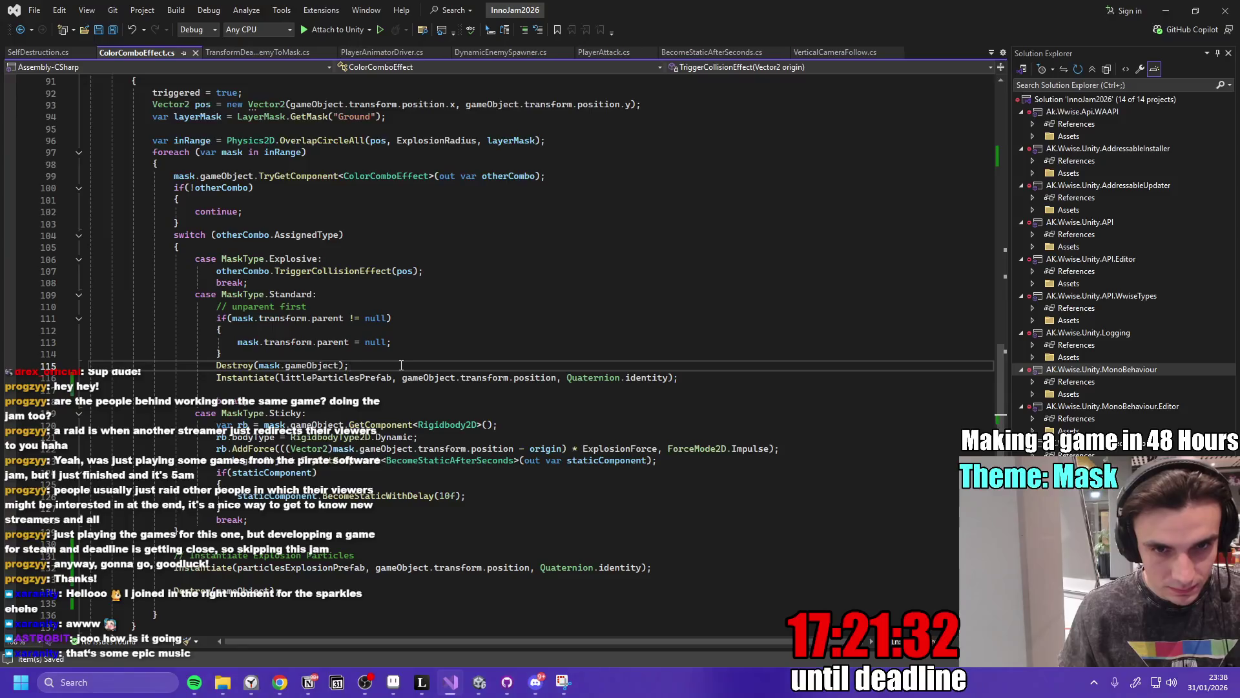
{"action": "mouse_move", "coordinate": [476, 682]}
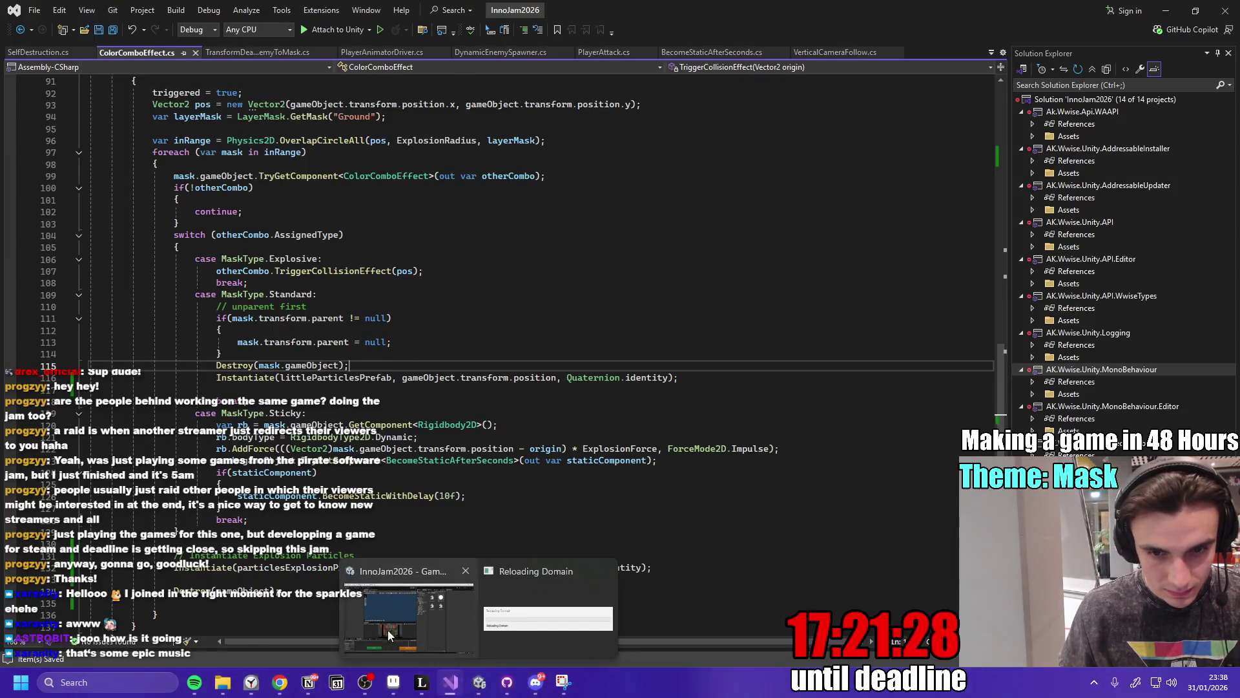
Maximize the Unity Game view, playtest the game, then stop play mode.
{"action": "left_click", "coordinate": [388, 628]}
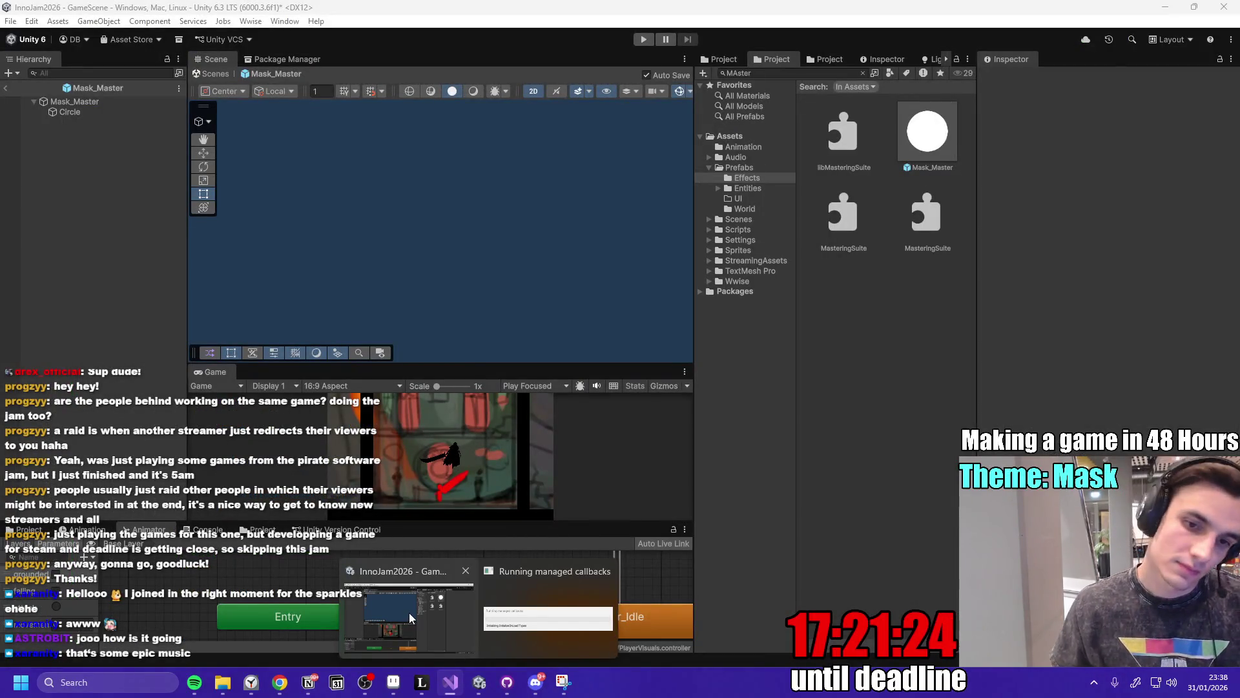
{"action": "left_click", "coordinate": [451, 682]}
{"action": "mouse_move", "coordinate": [479, 691]}
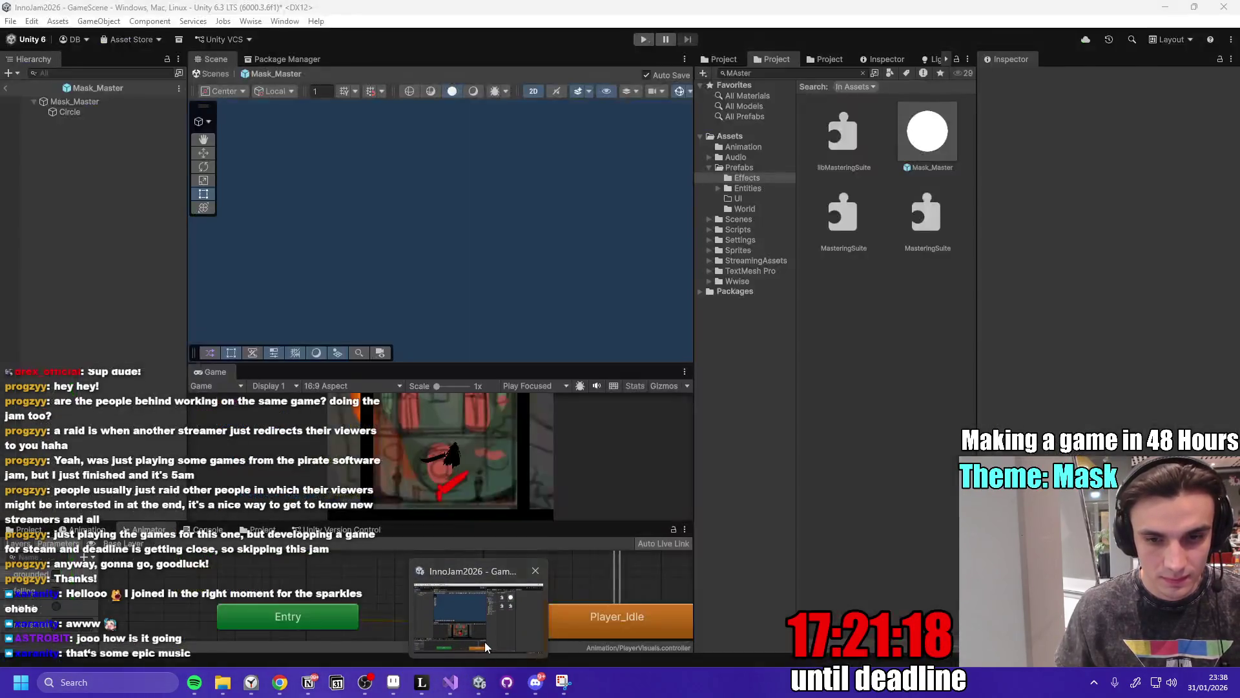
{"action": "left_click", "coordinate": [484, 642]}
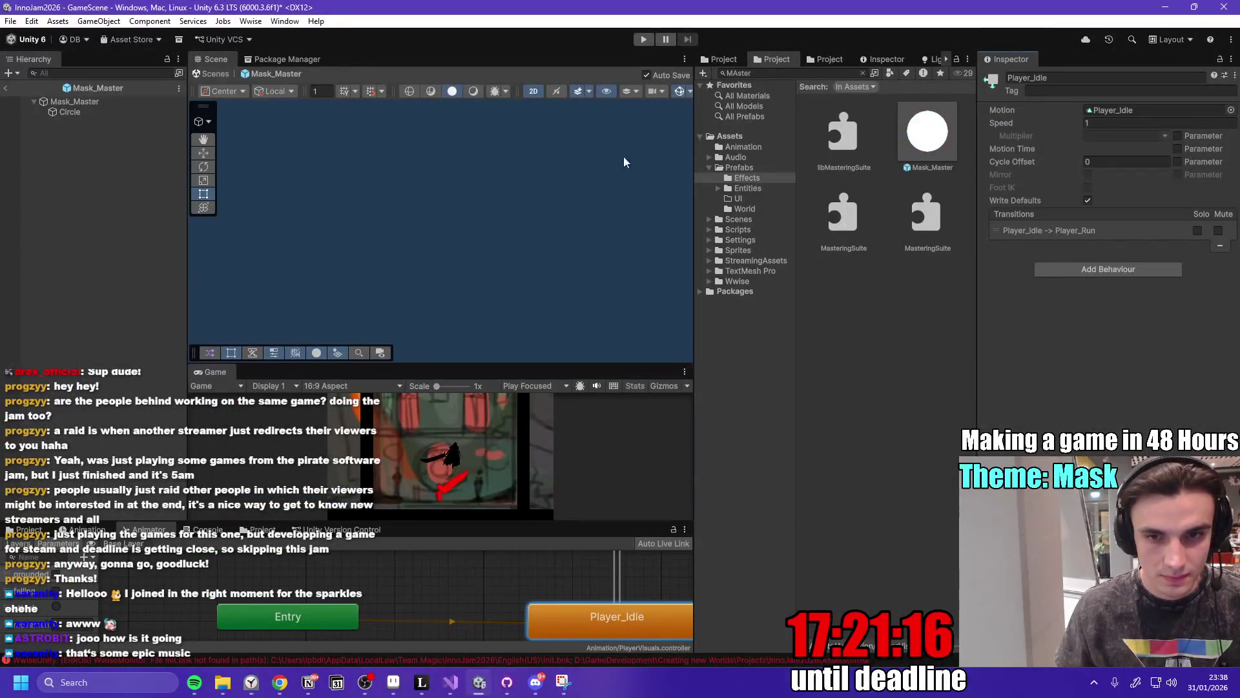
{"action": "double_click", "coordinate": [216, 372]}
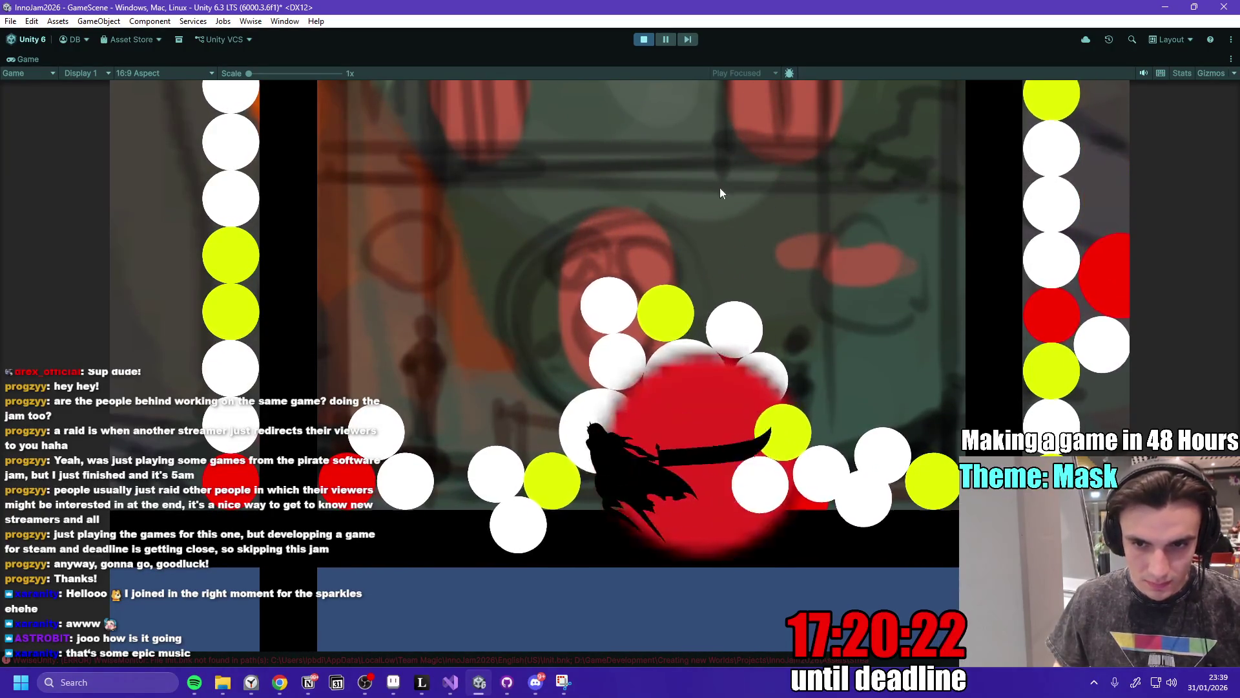
{"action": "key", "text": "ctrl+p"}
{"action": "left_click", "coordinate": [507, 682]}
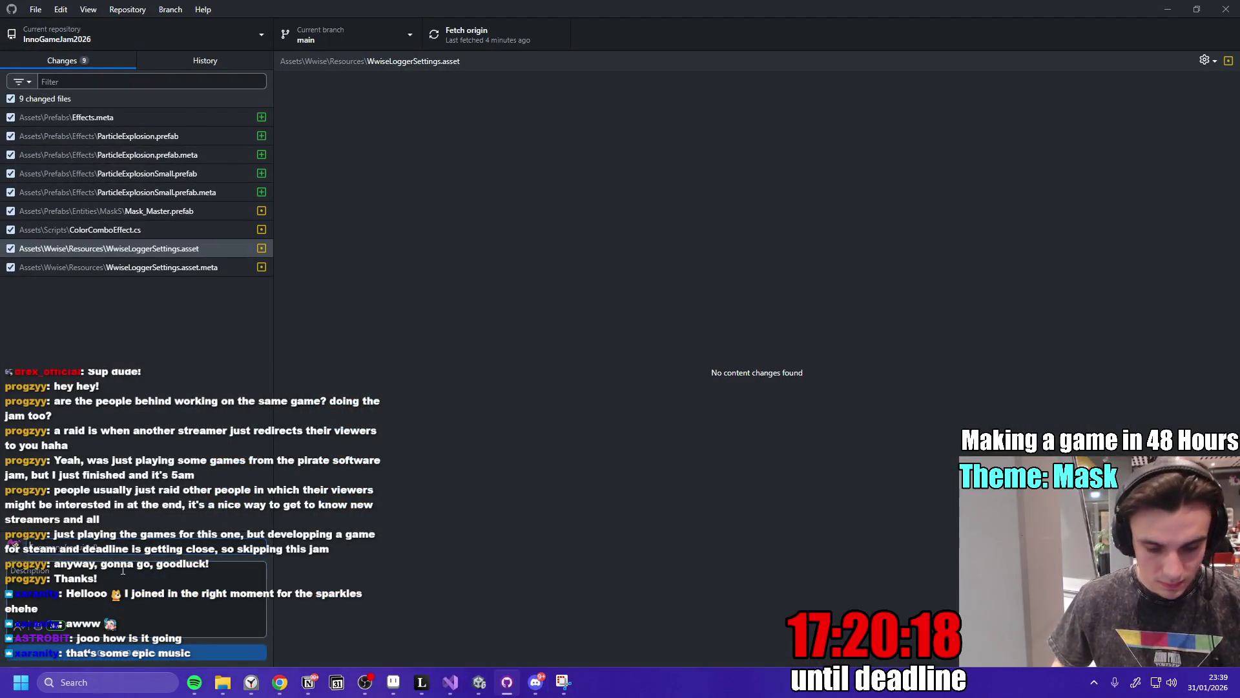
Commit the 9 changes to main with summary 'Fixed fixed' and push to origin.
{"action": "type", "text": "Fixed"}
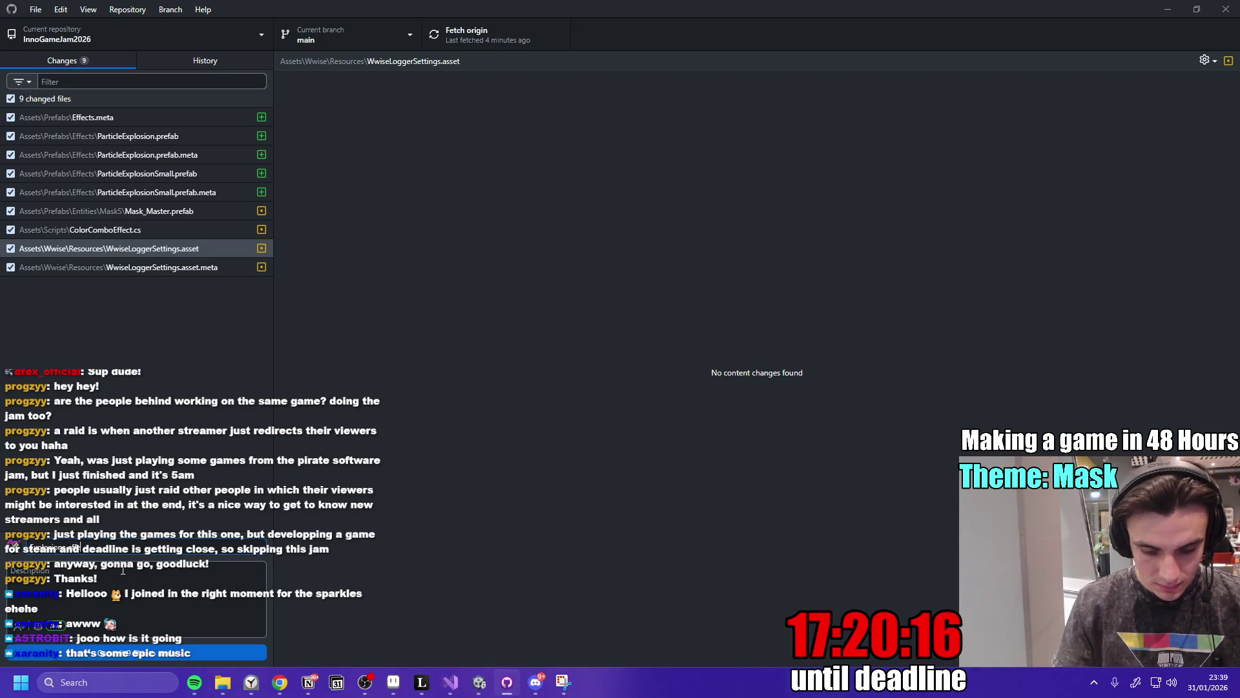
{"action": "type", "text": " fixed"}
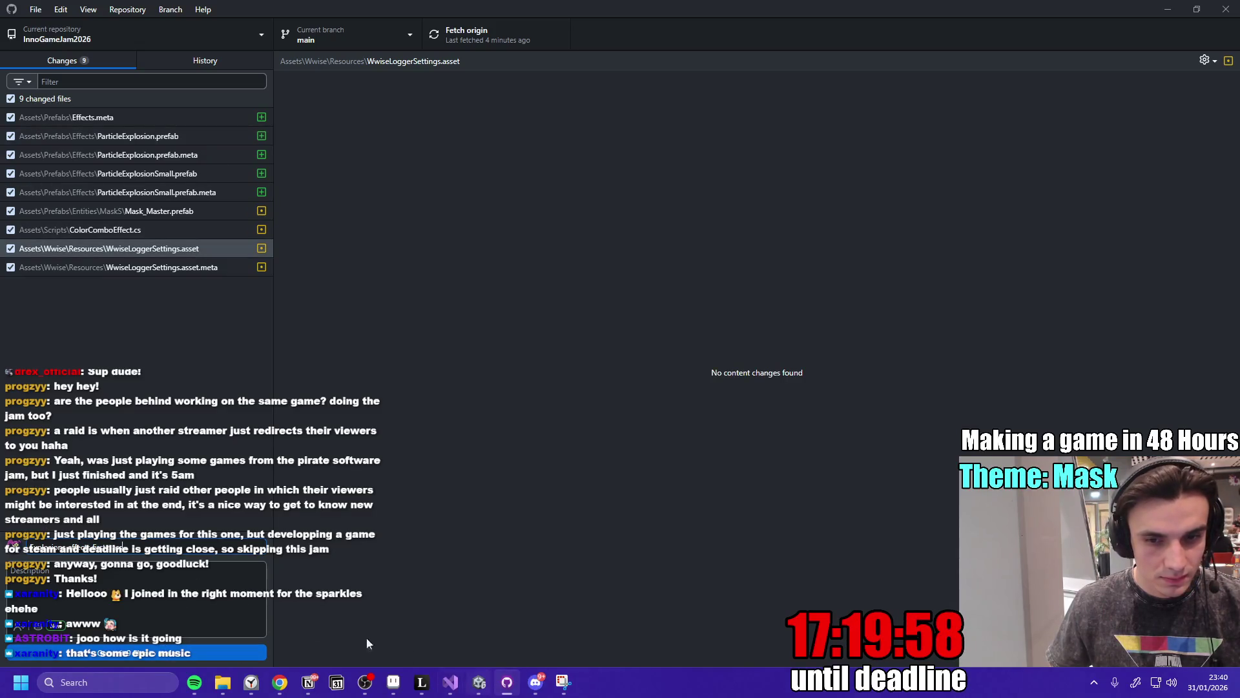
{"action": "left_click", "coordinate": [173, 651]}
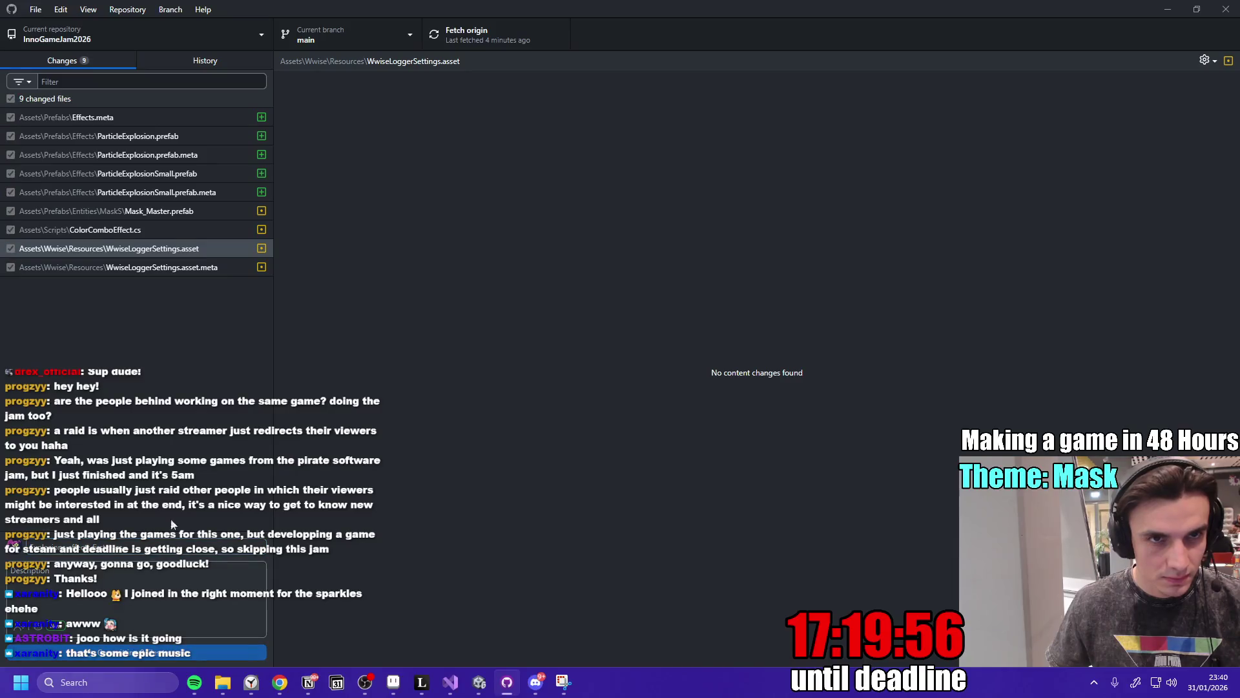
{"action": "left_click", "coordinate": [456, 37]}
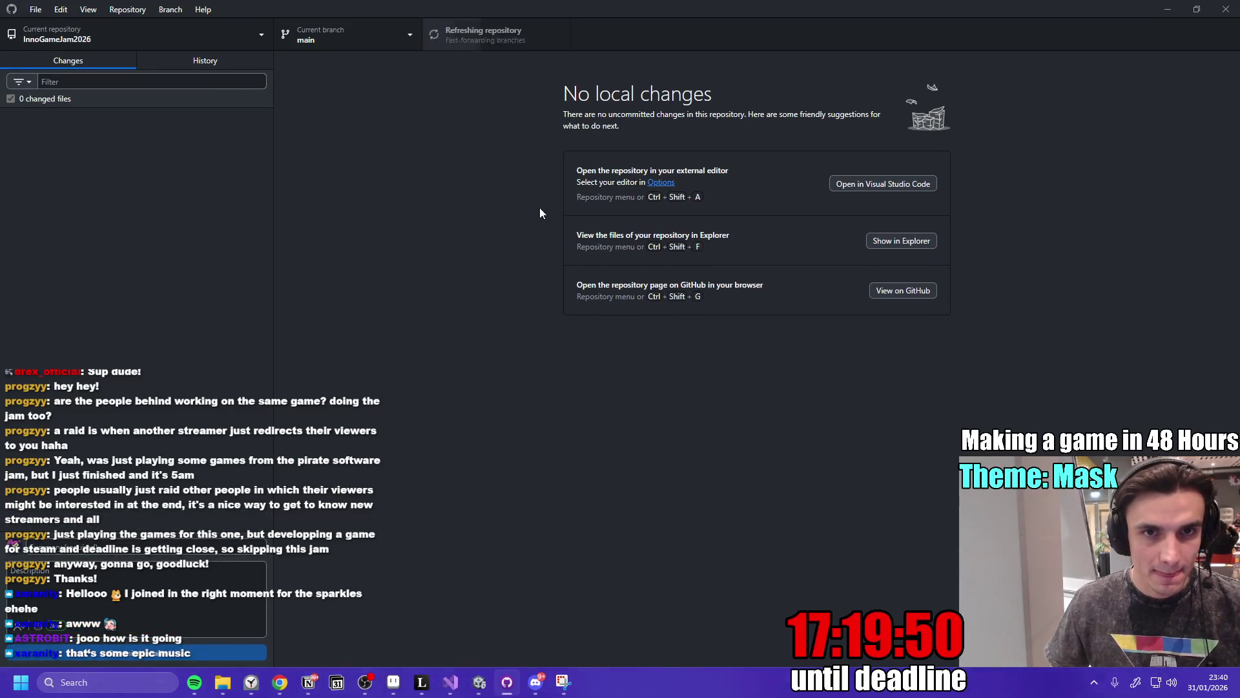
Restore the full Unity layout, make the Game view taller, and start play mode.
{"action": "left_click", "coordinate": [479, 681]}
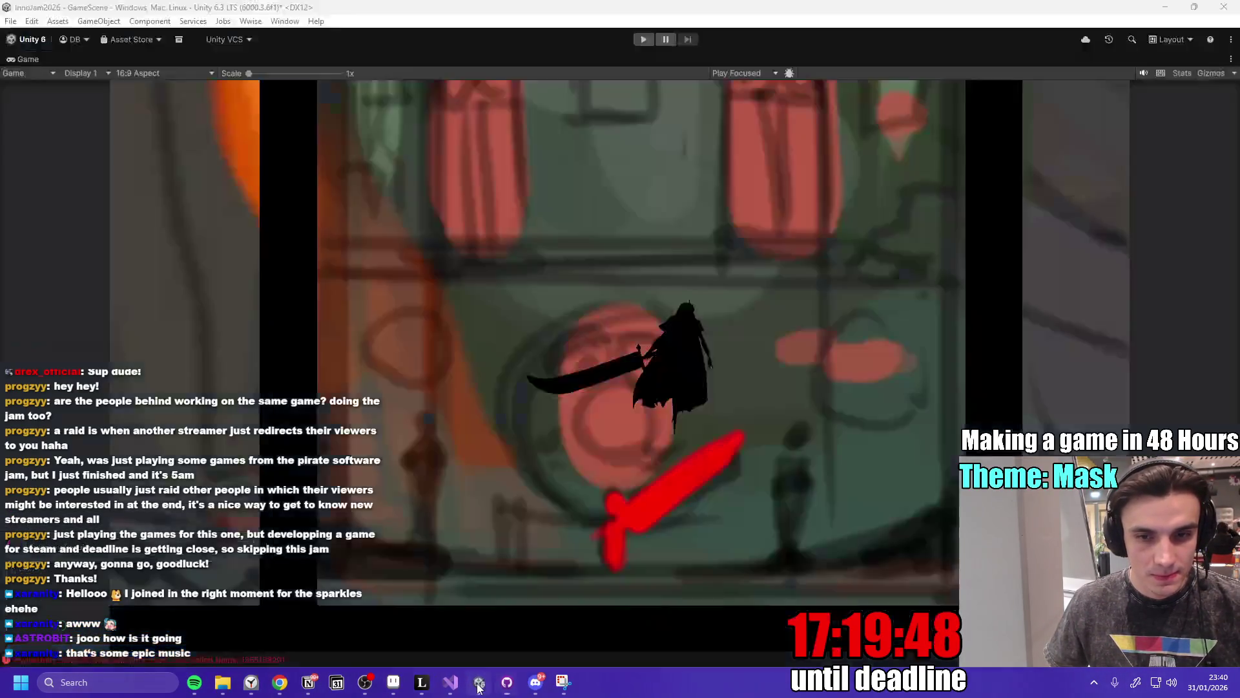
{"action": "double_click", "coordinate": [25, 61]}
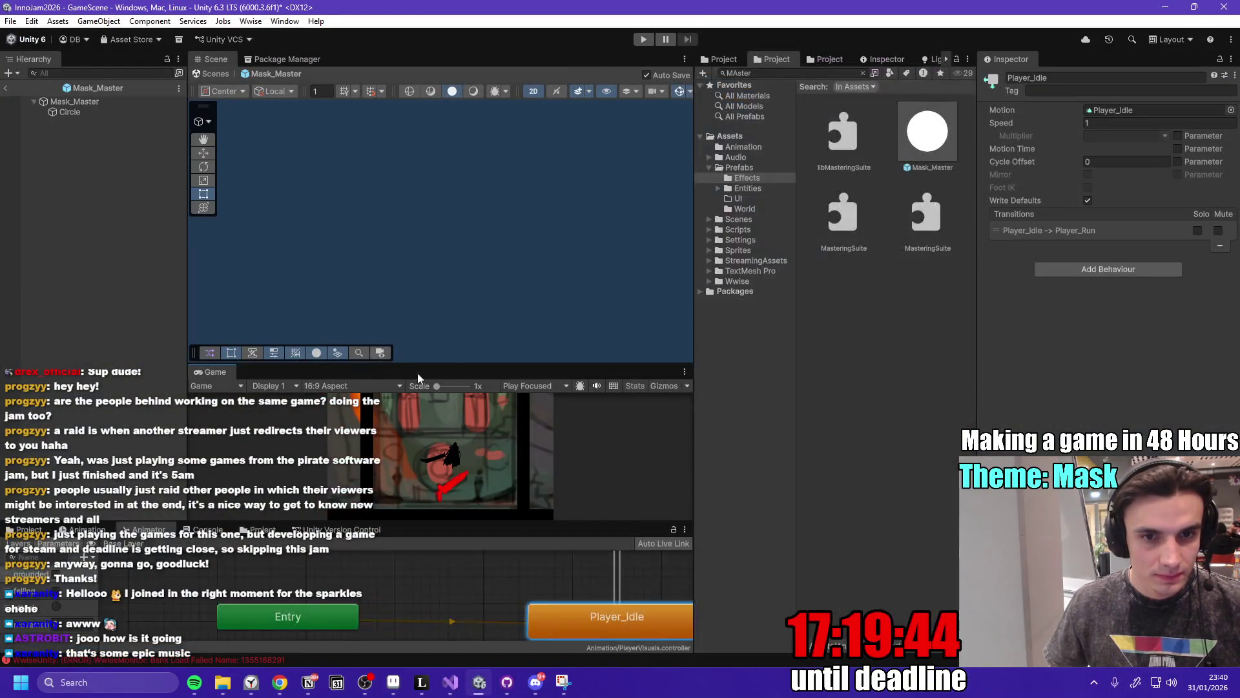
{"action": "left_click_drag", "start_coordinate": [449, 365], "coordinate": [471, 312]}
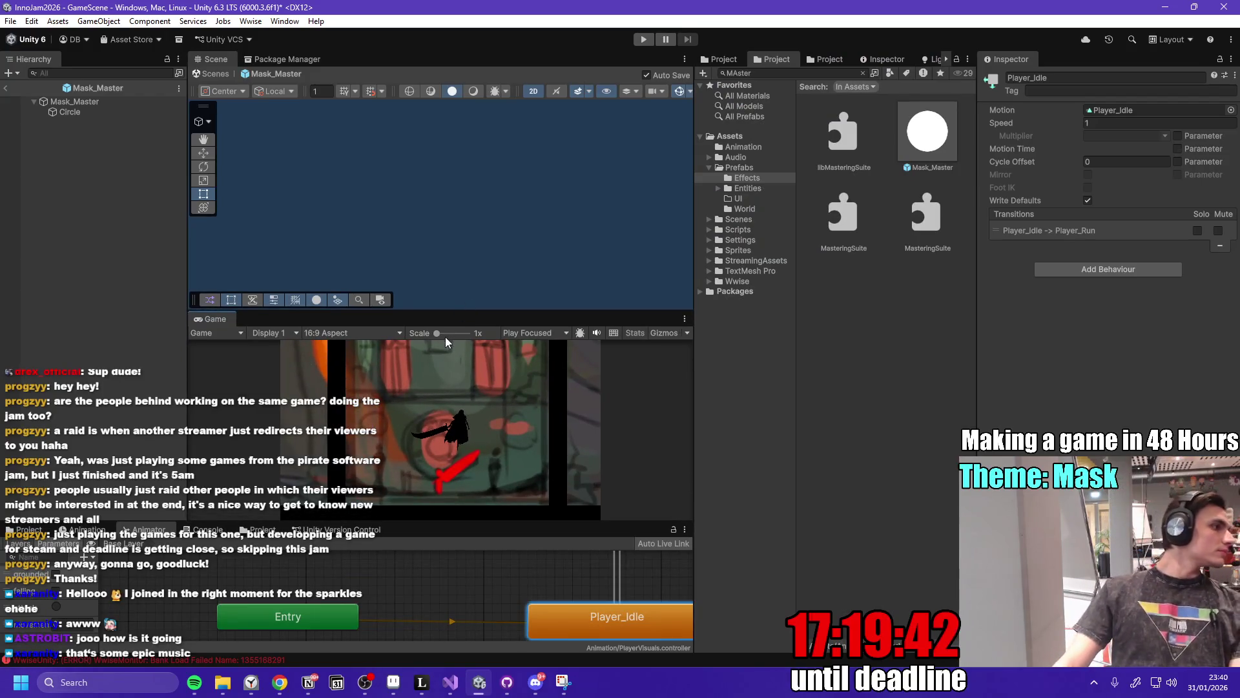
{"action": "left_click", "coordinate": [643, 40]}
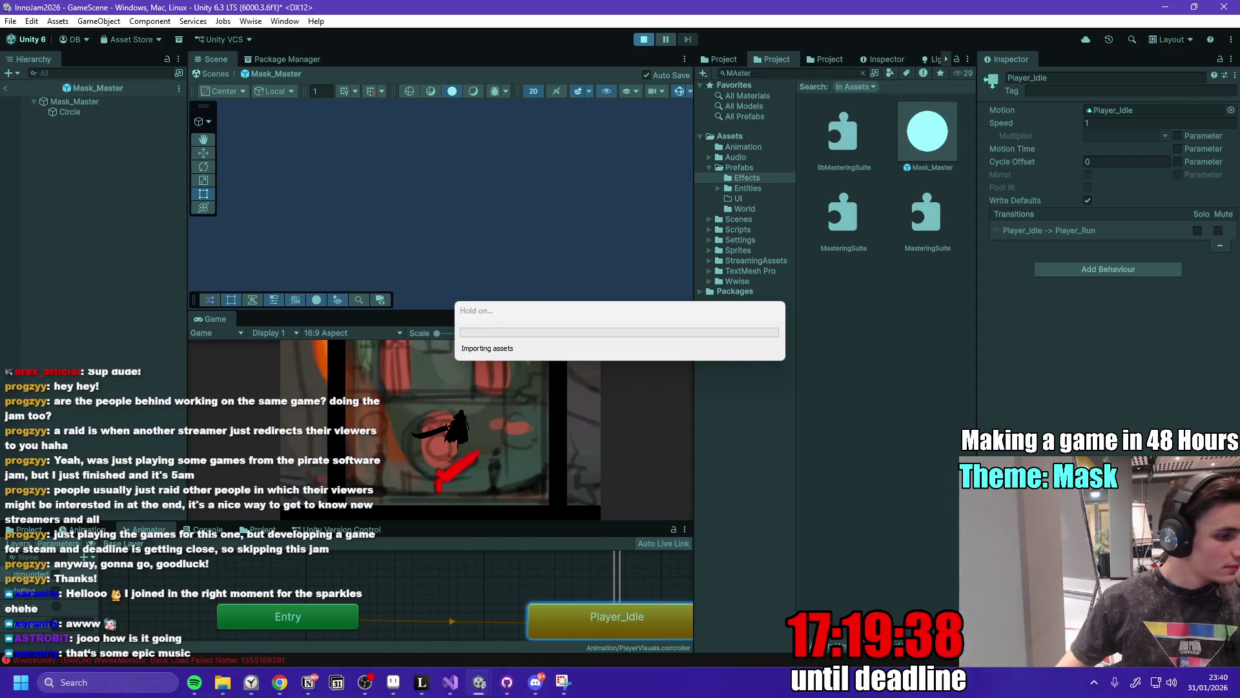
{"action": "key", "text": "alt+Tab"}
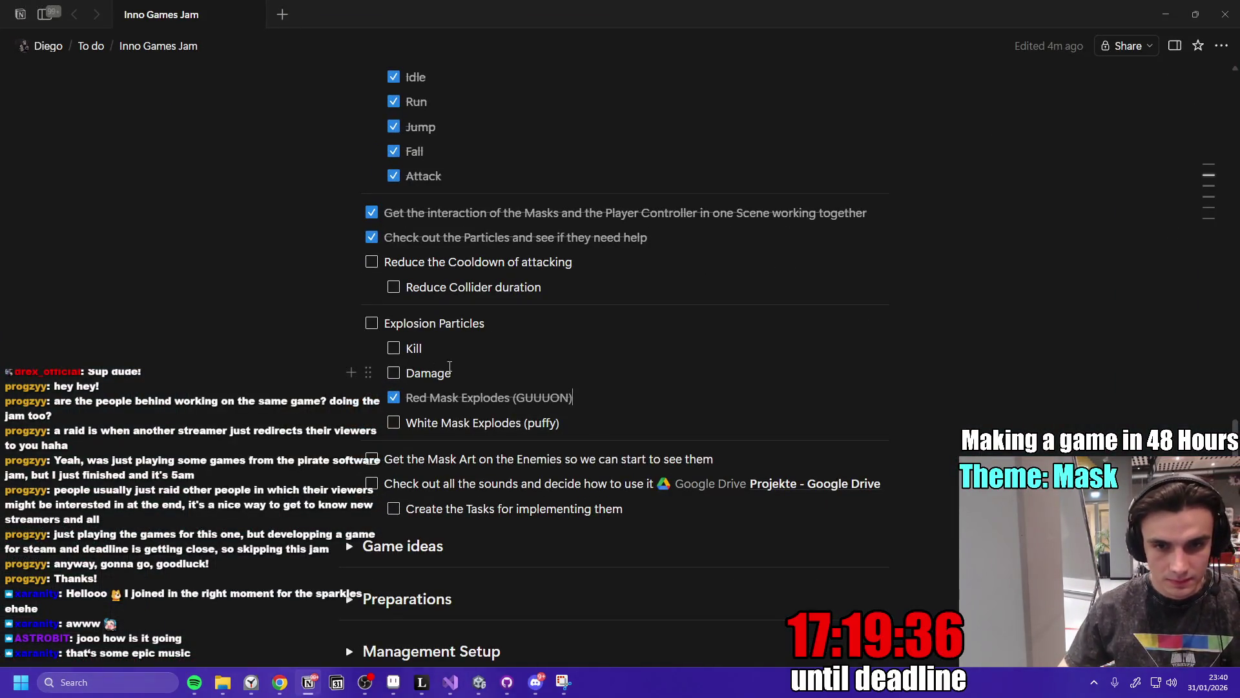
Tick White Mask Explodes and rename the Explosion heading word to 'Enemy'.
{"action": "left_click", "coordinate": [393, 422]}
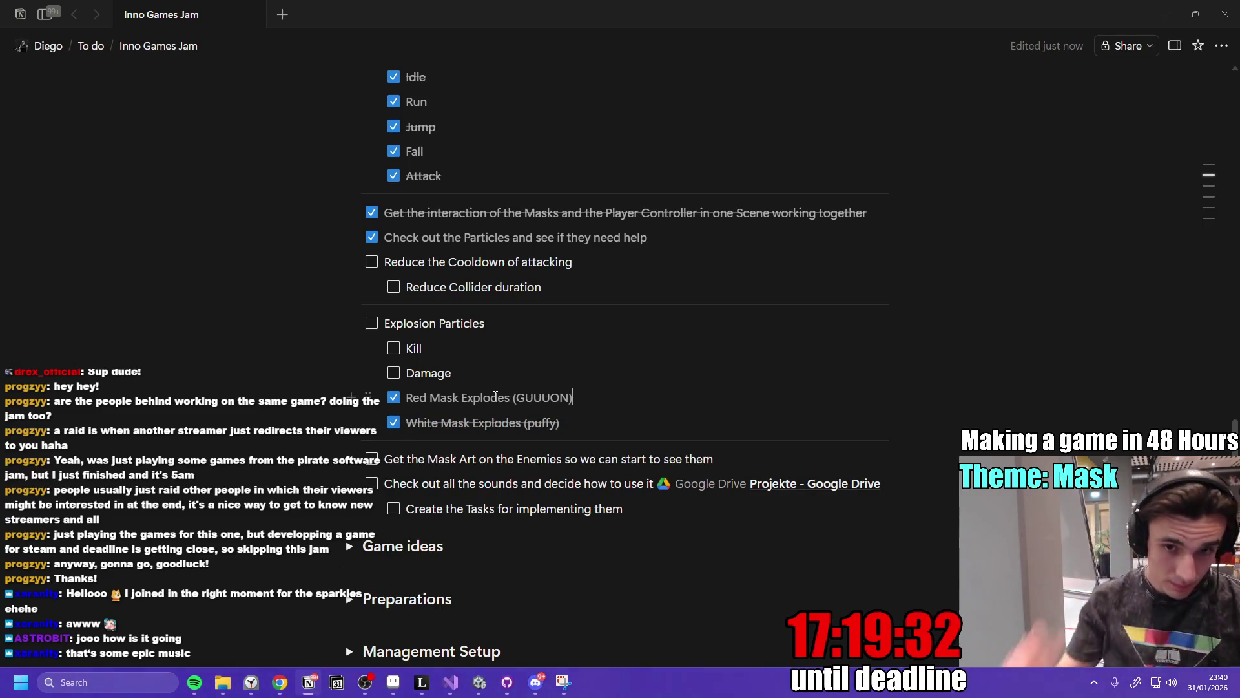
{"action": "double_click", "coordinate": [410, 323]}
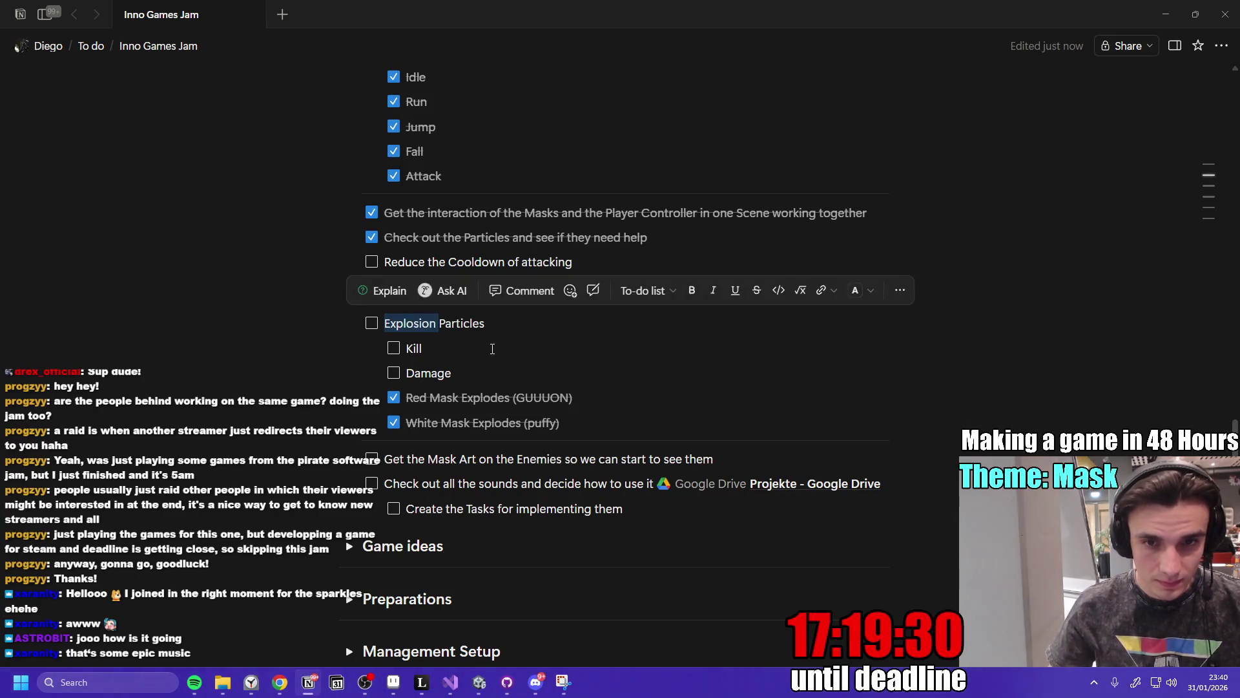
{"action": "key", "text": "BackSpace"}
{"action": "type", "text": "Enemy"}
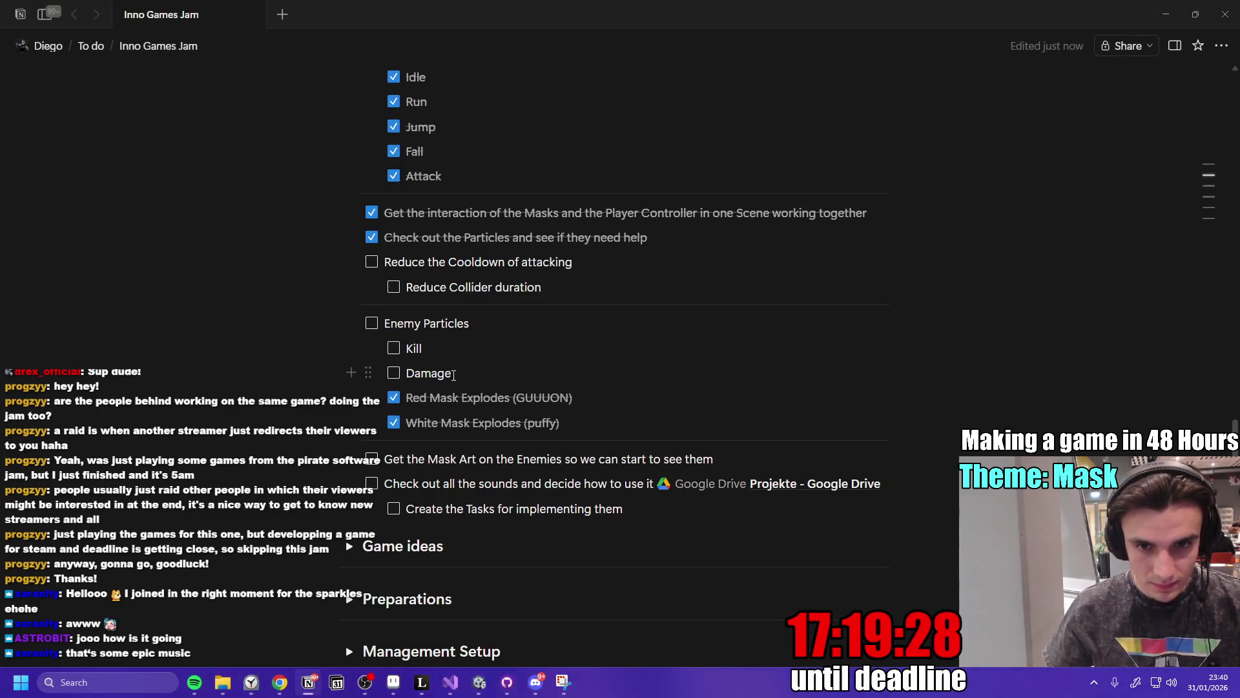
Move Kill and Damage to top-level to-dos under a new 'Enemy Particles Polish' task.
{"action": "left_click_drag", "start_coordinate": [453, 375], "coordinate": [390, 318]}
{"action": "left_click", "coordinate": [471, 377]}
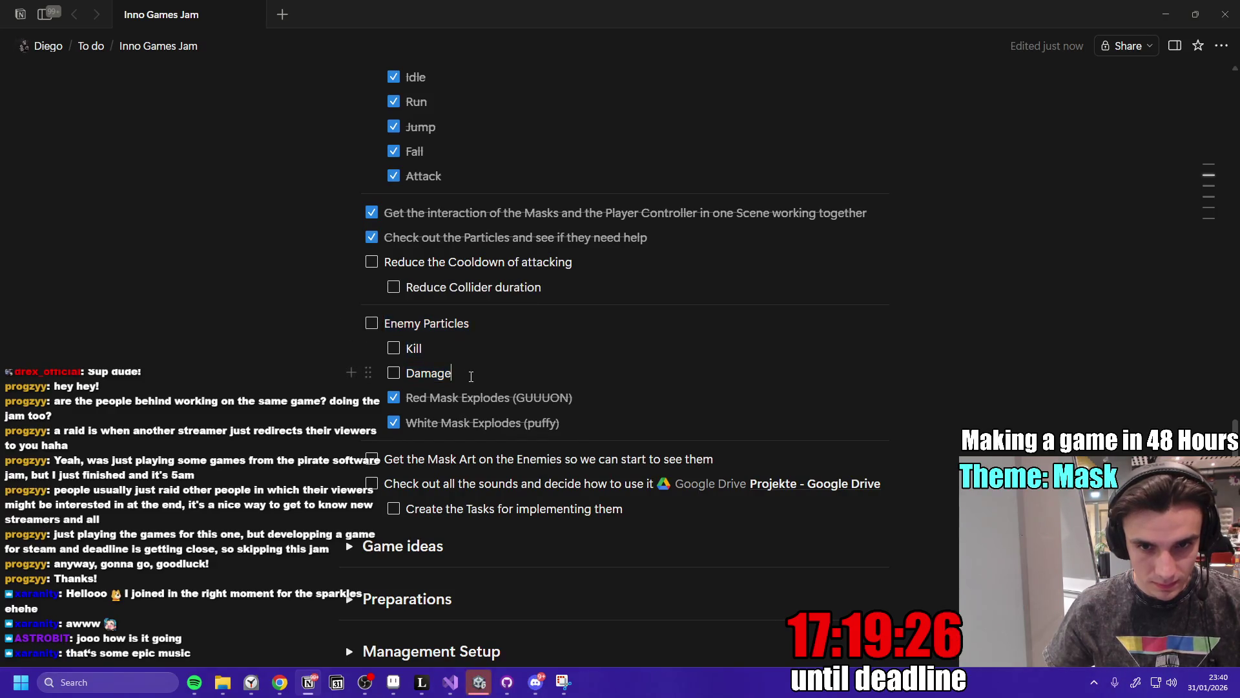
{"action": "key", "text": "BackSpace"}
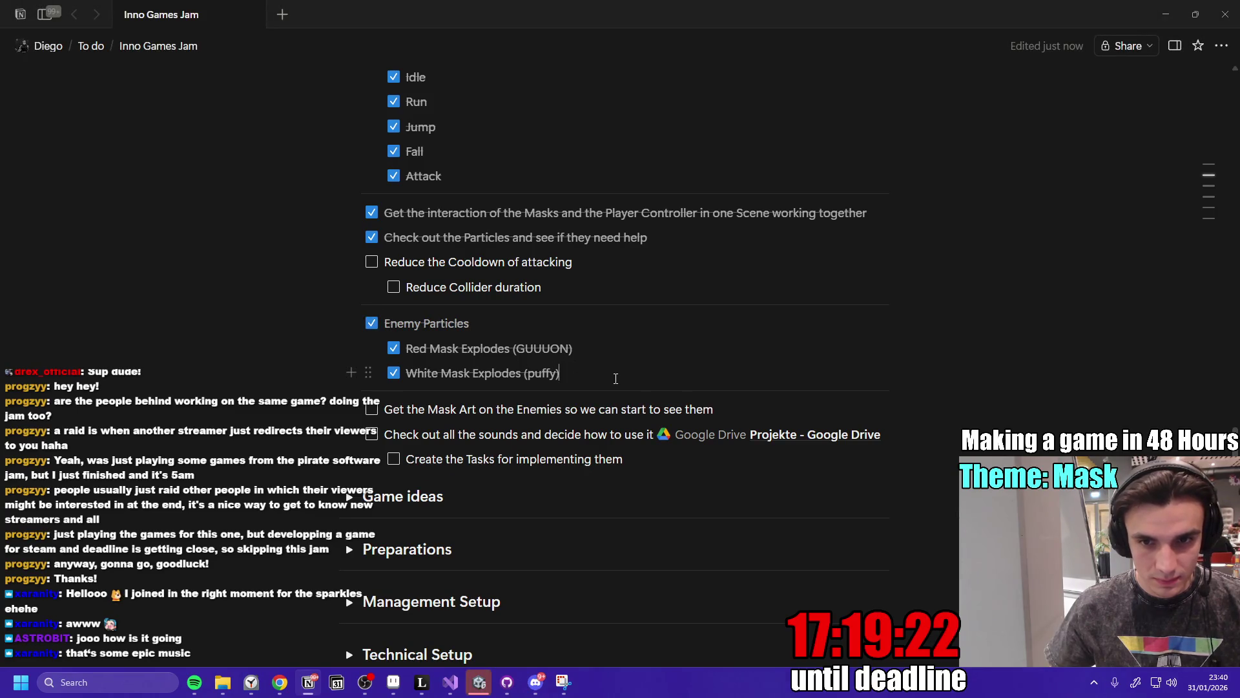
{"action": "key", "text": "Return"}
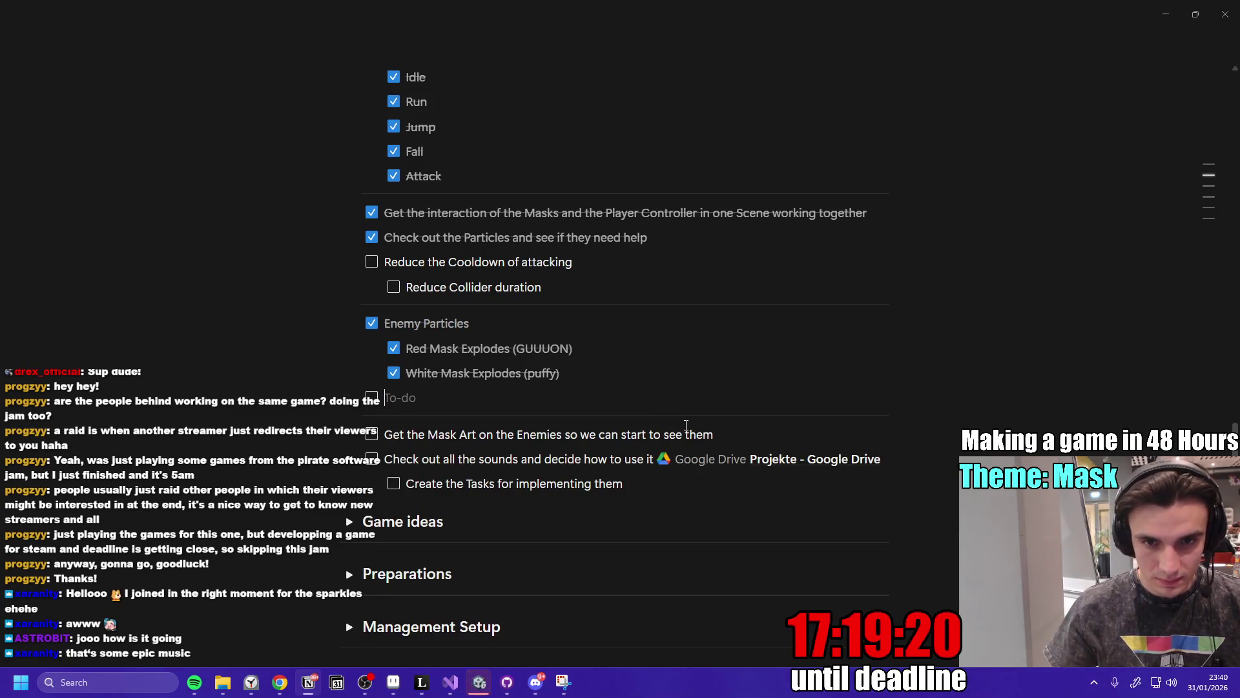
{"action": "type", "text": "Kill Damage"}
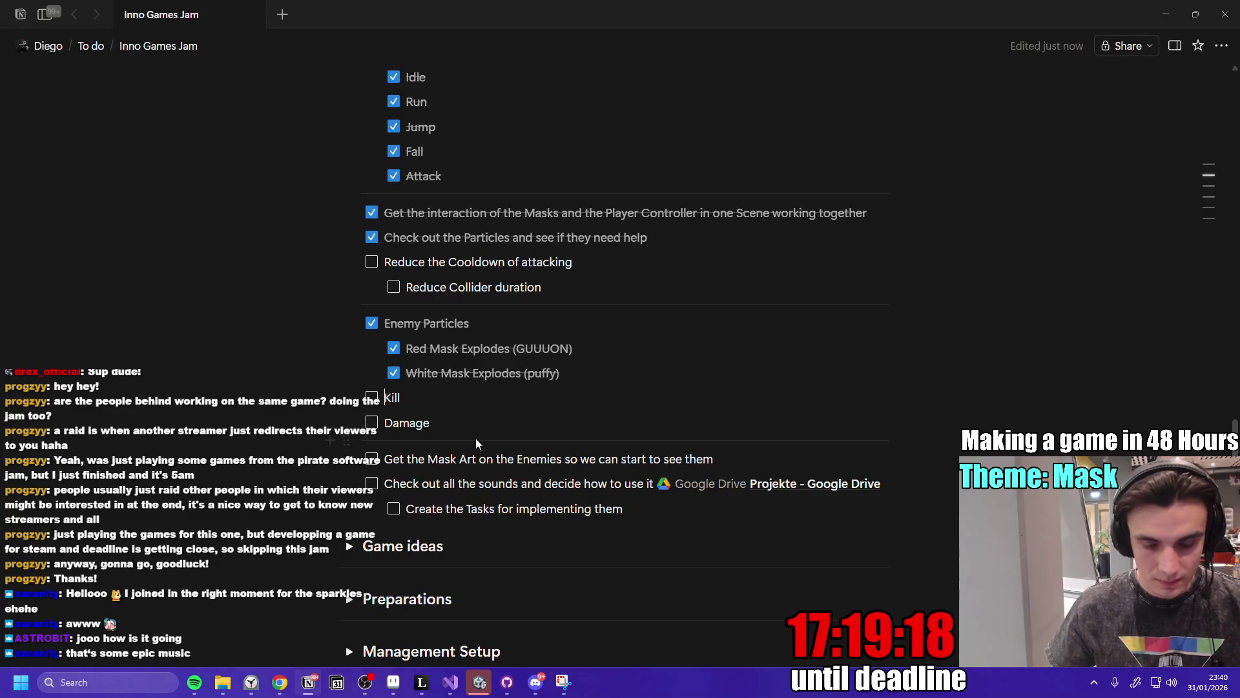
{"action": "key", "text": "Return"}
{"action": "type", "text": "Enemy Partic"}
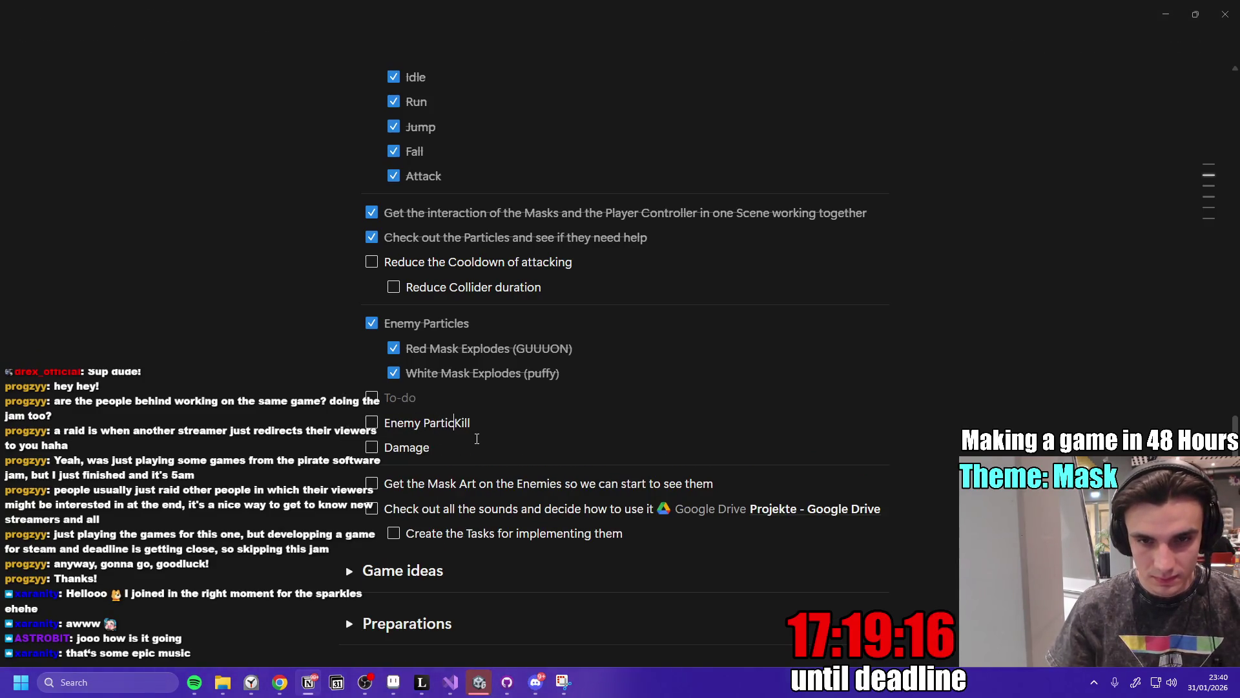
{"action": "type", "text": "les Polish"}
{"action": "key", "text": "Return"}
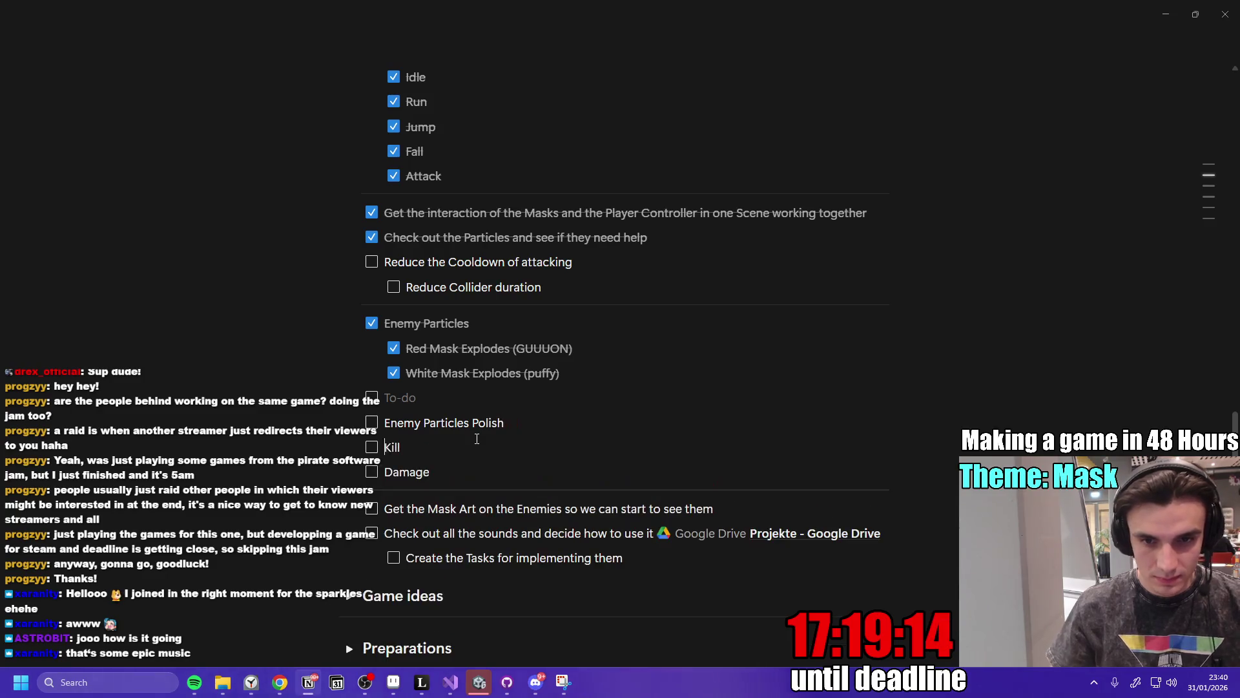
{"action": "key", "text": "Return"}
{"action": "key", "text": "Return"}
{"action": "key", "text": "BackSpace"}
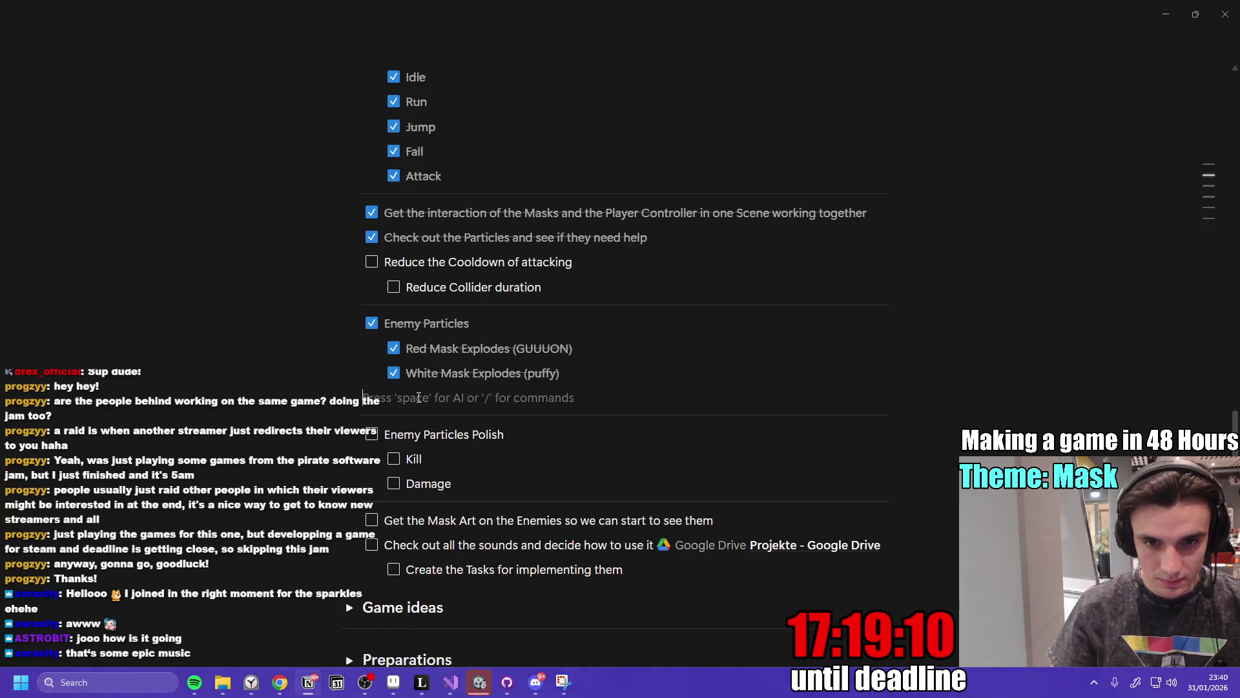
Remove the extra empty lines and start a new empty to-do under White Mask Explodes.
{"action": "scroll", "coordinate": [455, 534], "scroll_direction": "down", "scroll_amount": 2}
{"action": "scroll", "coordinate": [455, 533], "scroll_direction": "up", "scroll_amount": 3}
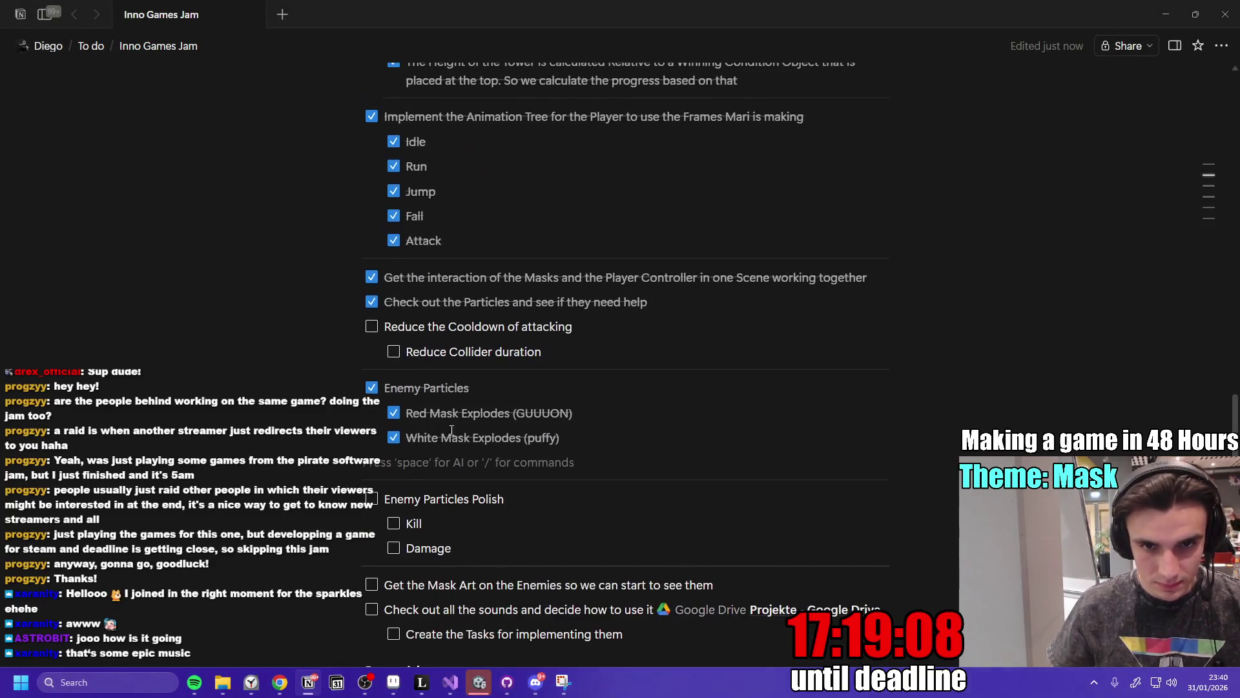
{"action": "key", "text": "BackSpace"}
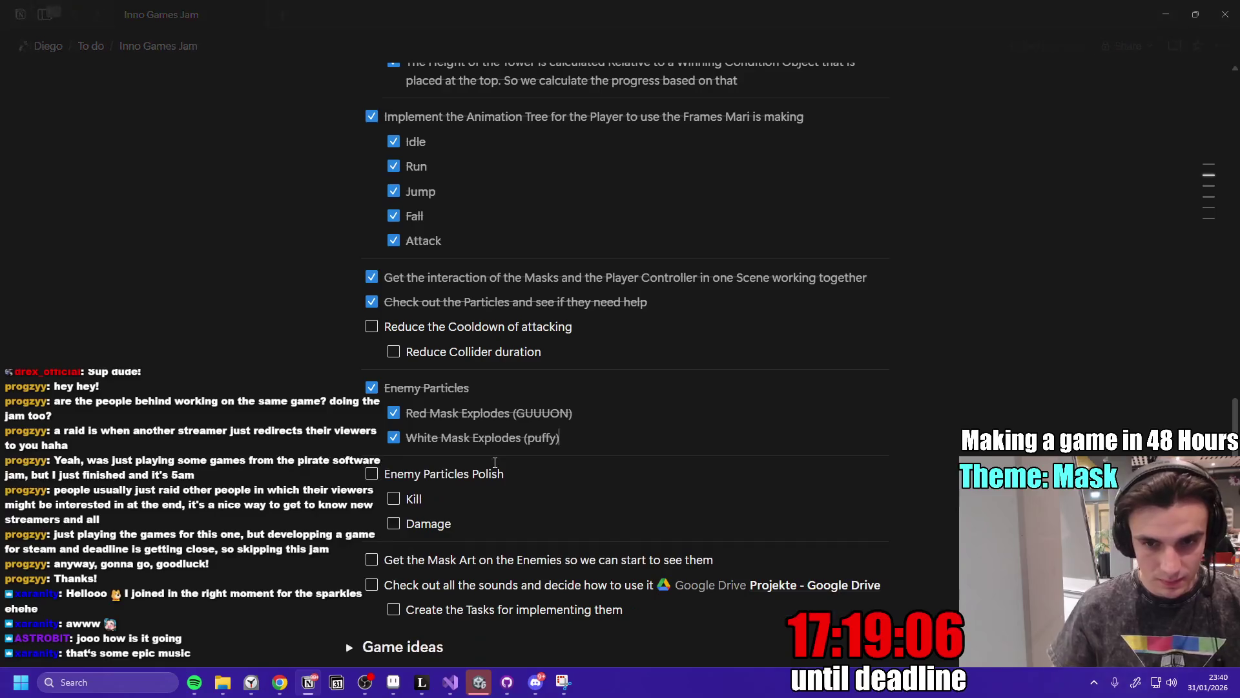
{"action": "key", "text": "Return"}
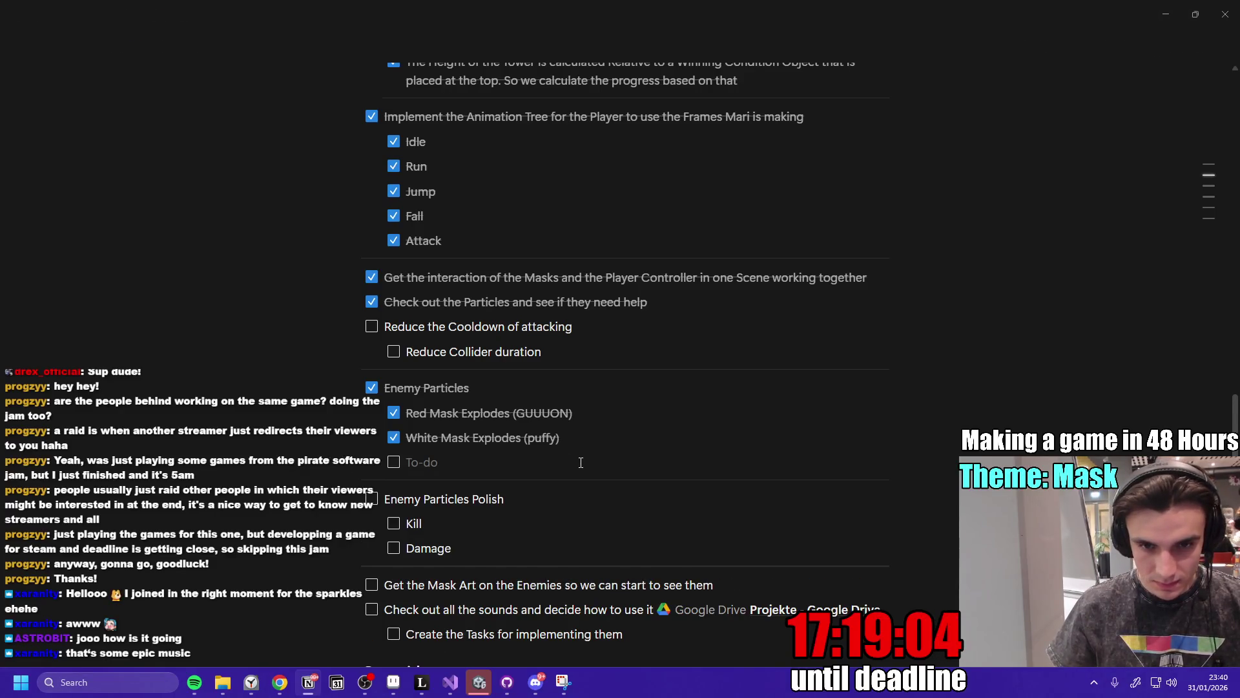
Turn the empty line into a Heading 3 reading 'High Priority'.
{"action": "type", "text": "/h3"}
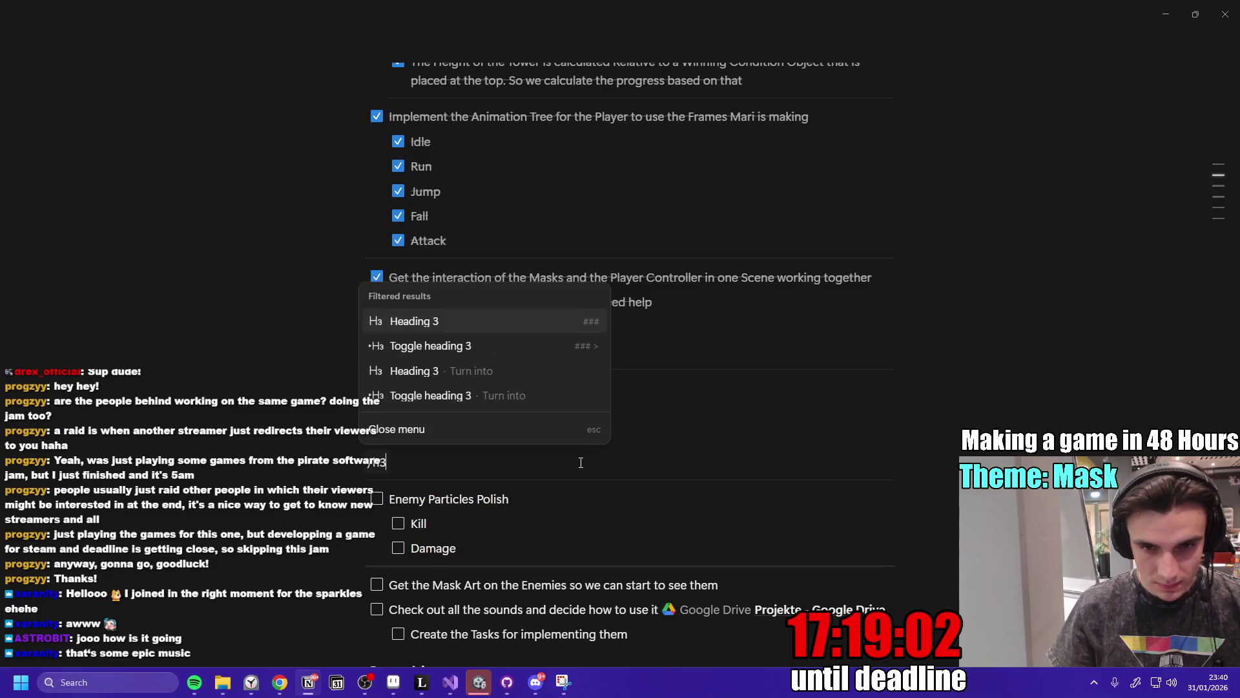
{"action": "key", "text": "Return"}
{"action": "type", "text": "High Priority"}
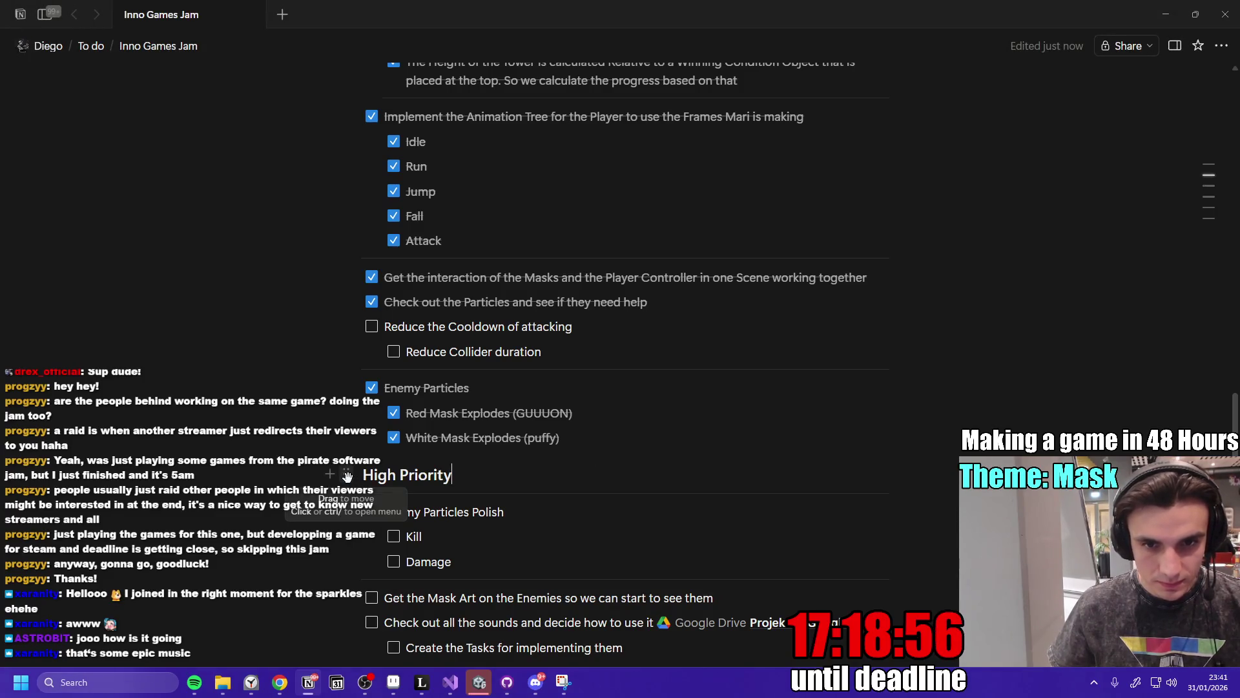
{"action": "double_click", "coordinate": [419, 475]}
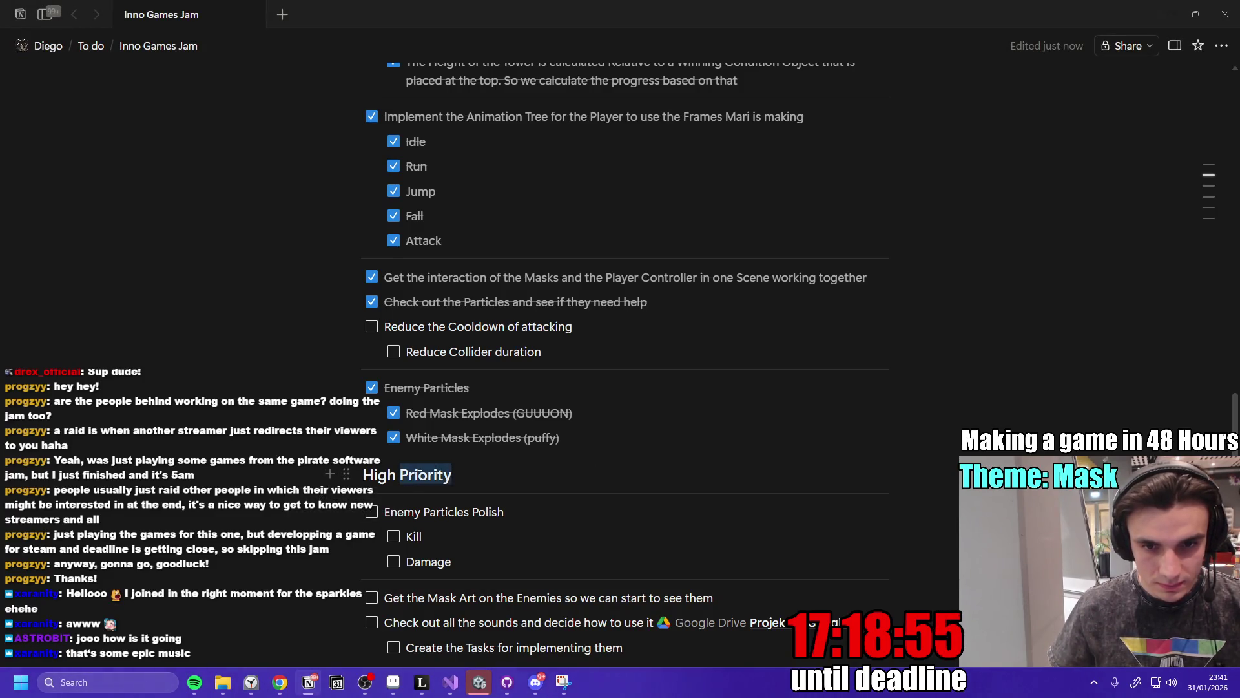
{"action": "left_click", "coordinate": [470, 481]}
Add a copy of the heading below it, renamed to 'Low Priority'.
{"action": "key", "text": "Return"}
{"action": "type", "text": "High Priority"}
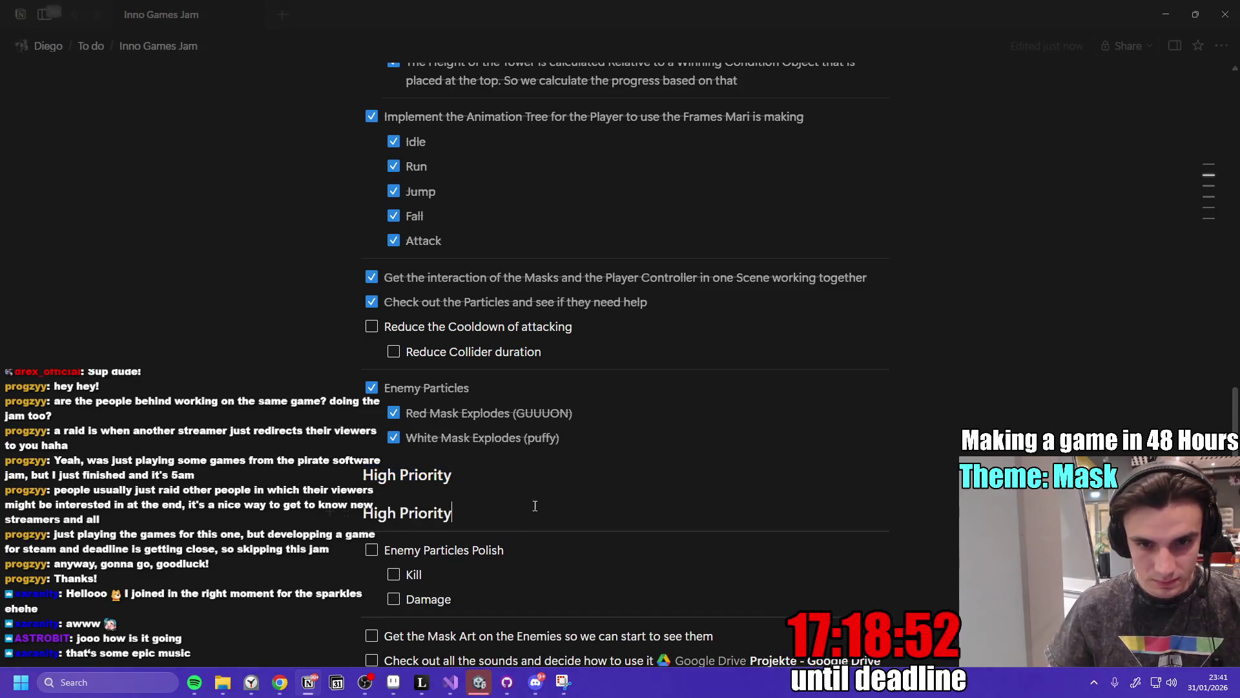
{"action": "double_click", "coordinate": [389, 517]}
{"action": "key", "text": "BackSpace"}
{"action": "type", "text": "Low"}
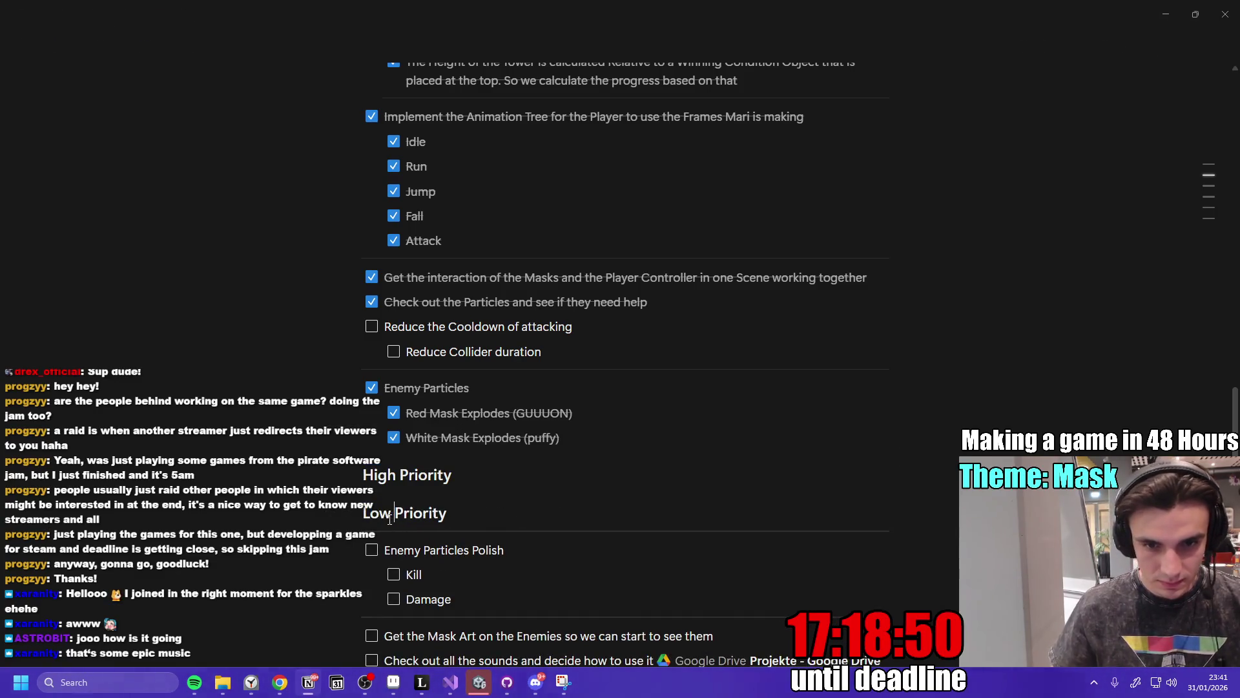
Colour the Low Priority heading blue and the High Priority heading red.
{"action": "key", "text": "ctrl+a"}
{"action": "left_click", "coordinate": [852, 478]}
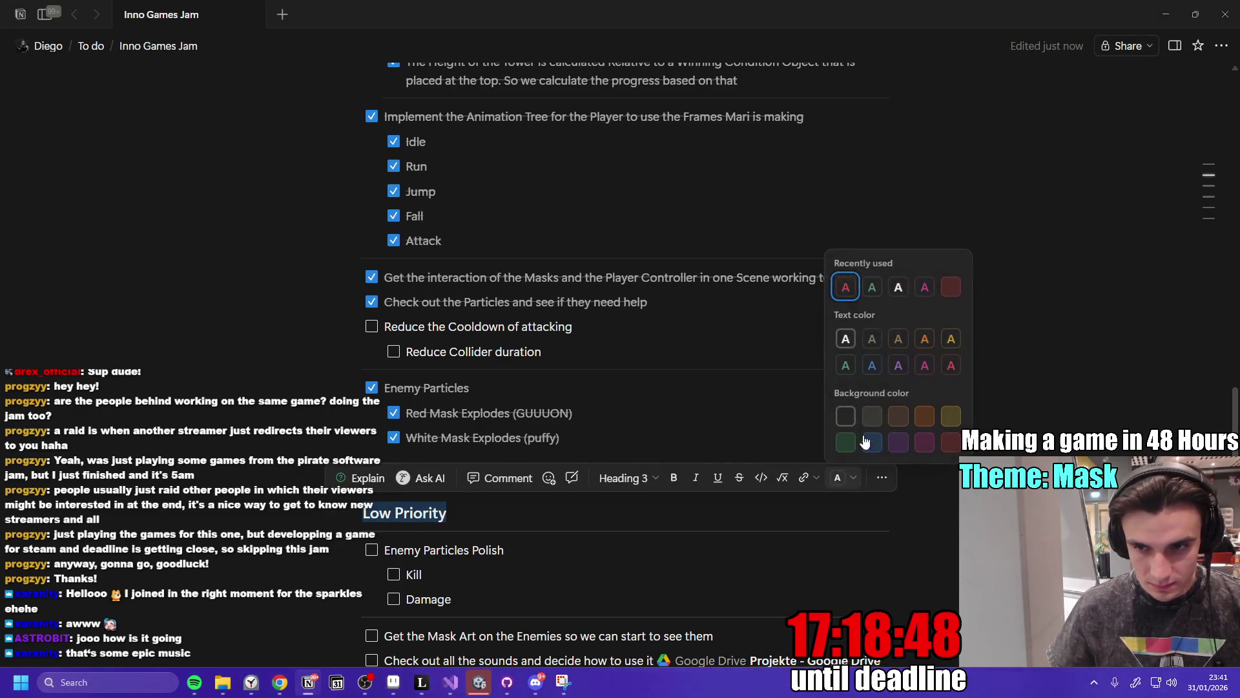
{"action": "left_click", "coordinate": [872, 366]}
{"action": "triple_click", "coordinate": [431, 474]}
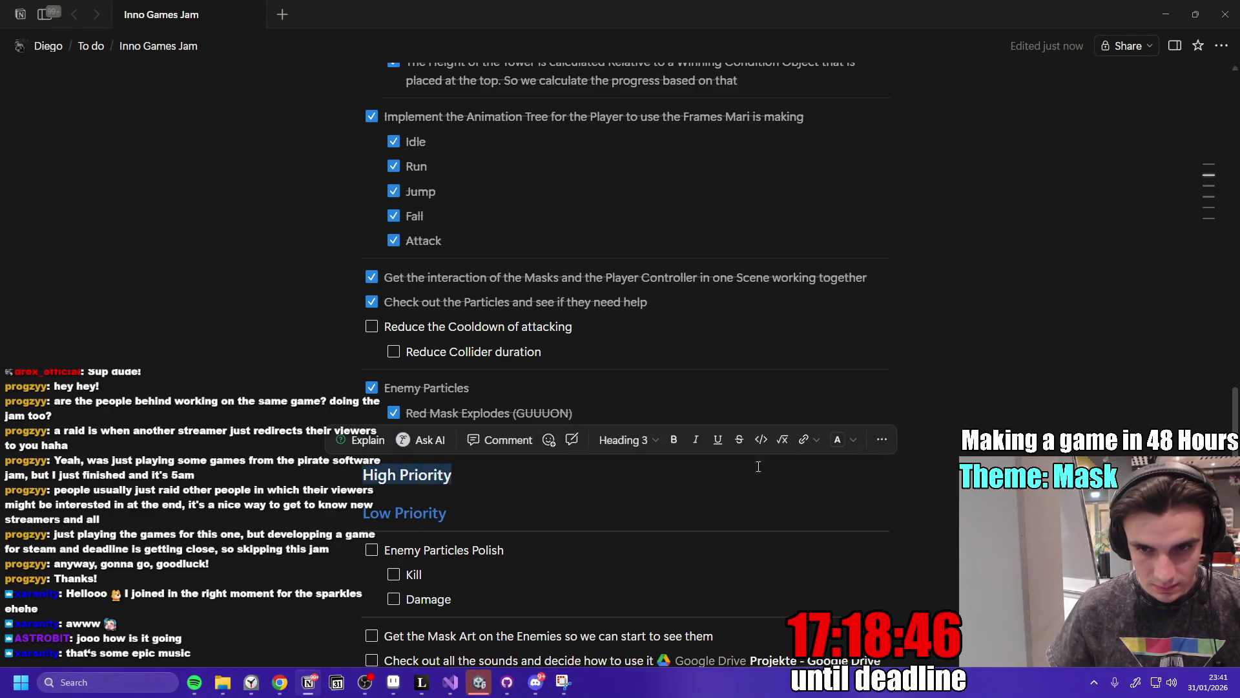
{"action": "left_click", "coordinate": [843, 447]}
{"action": "left_click", "coordinate": [497, 515]}
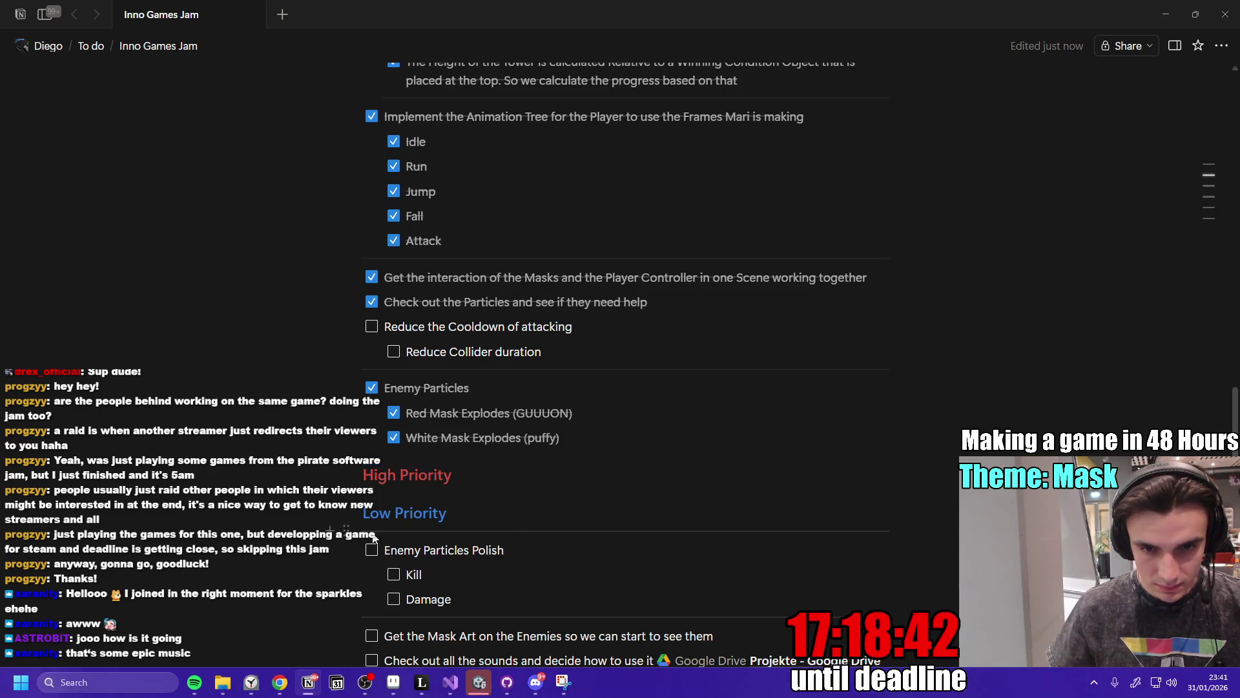
{"action": "scroll", "coordinate": [492, 520], "scroll_direction": "down", "scroll_amount": 3}
{"action": "left_click_drag", "start_coordinate": [637, 493], "coordinate": [425, 440]}
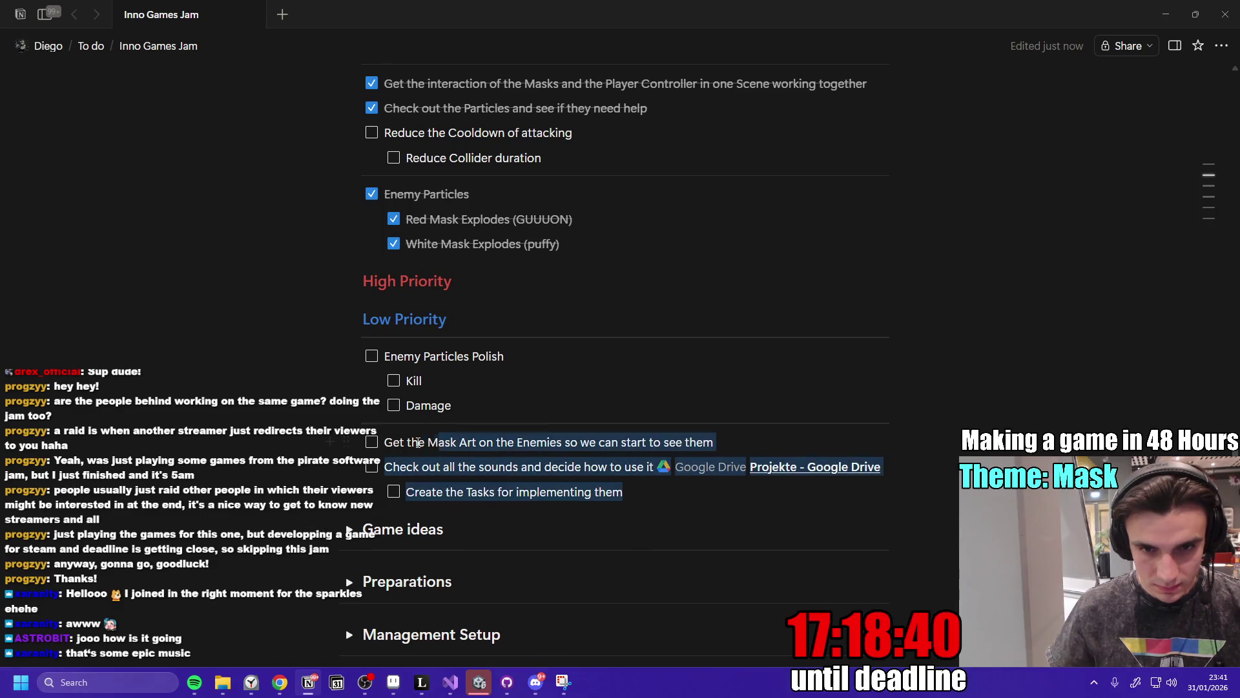
Move the mask art and sound tasks under the High Priority heading.
{"action": "mouse_move", "coordinate": [346, 442]}
{"action": "left_mouse_down"}
{"action": "mouse_move", "coordinate": [352, 304]}
{"action": "mouse_move", "coordinate": [463, 371]}
{"action": "left_mouse_up"}
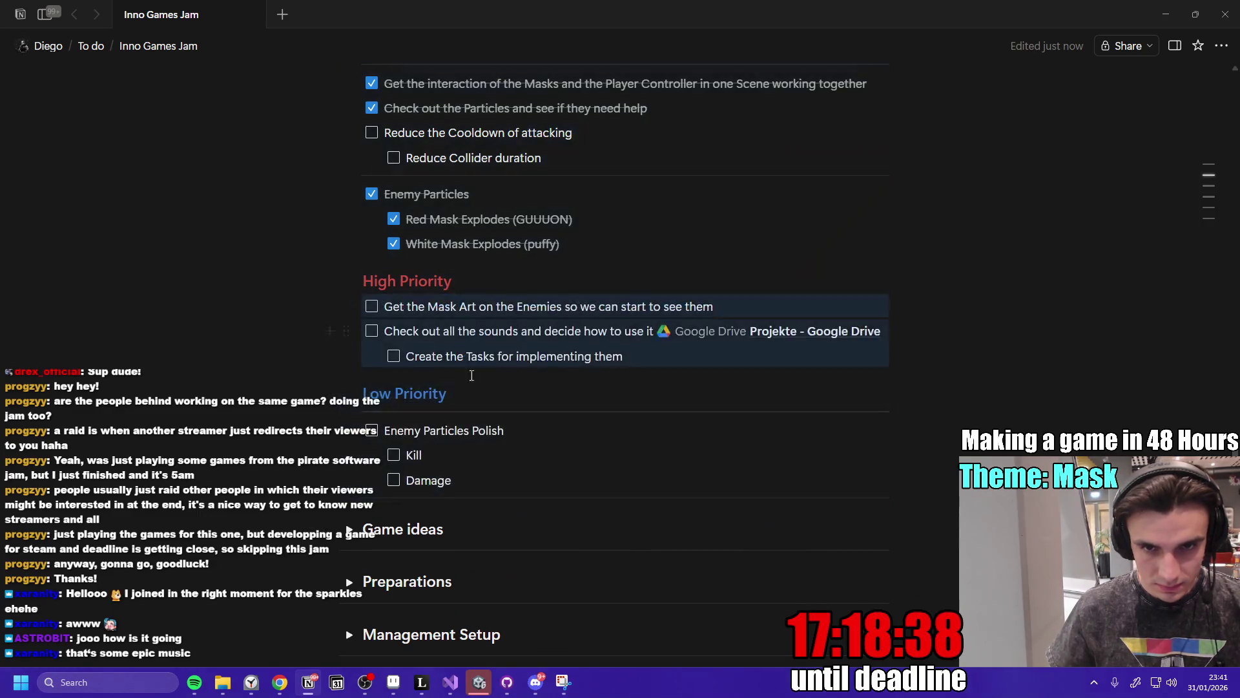
{"action": "left_click", "coordinate": [586, 359]}
{"action": "scroll", "coordinate": [473, 506], "scroll_direction": "up", "scroll_amount": 2}
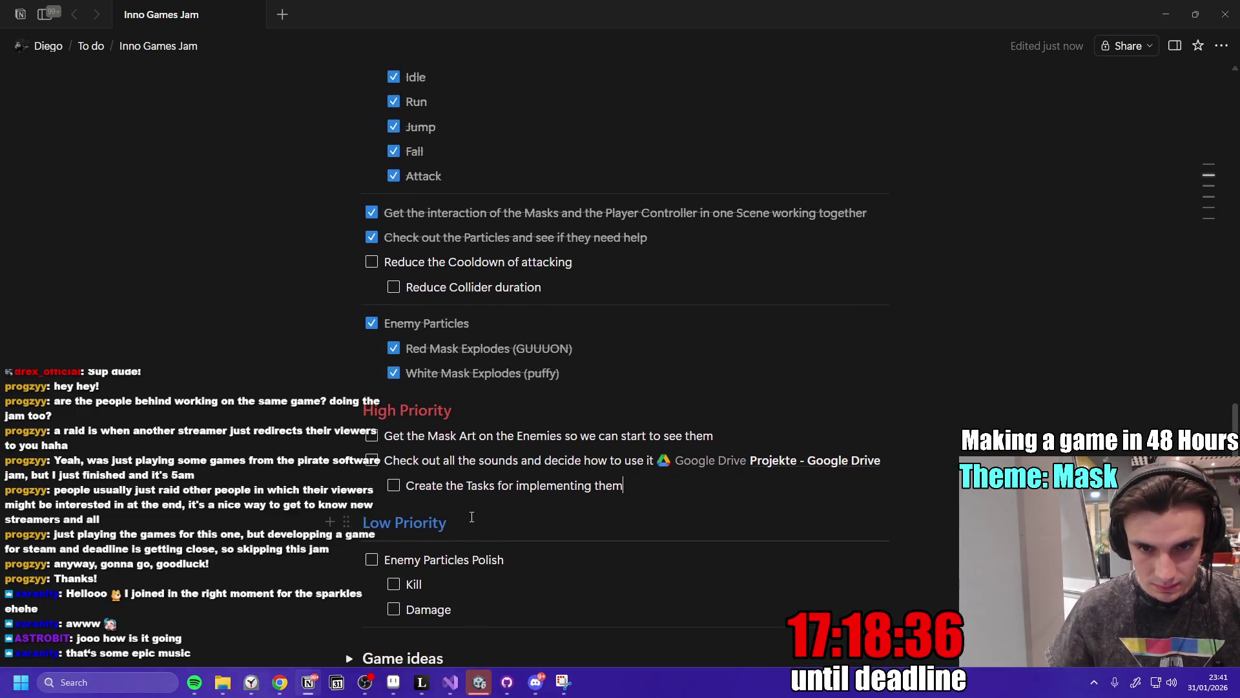
Add a to-do 'Assign someone to implement them' below the Create the Tasks line.
{"action": "left_click", "coordinate": [656, 503]}
{"action": "key", "text": "Return"}
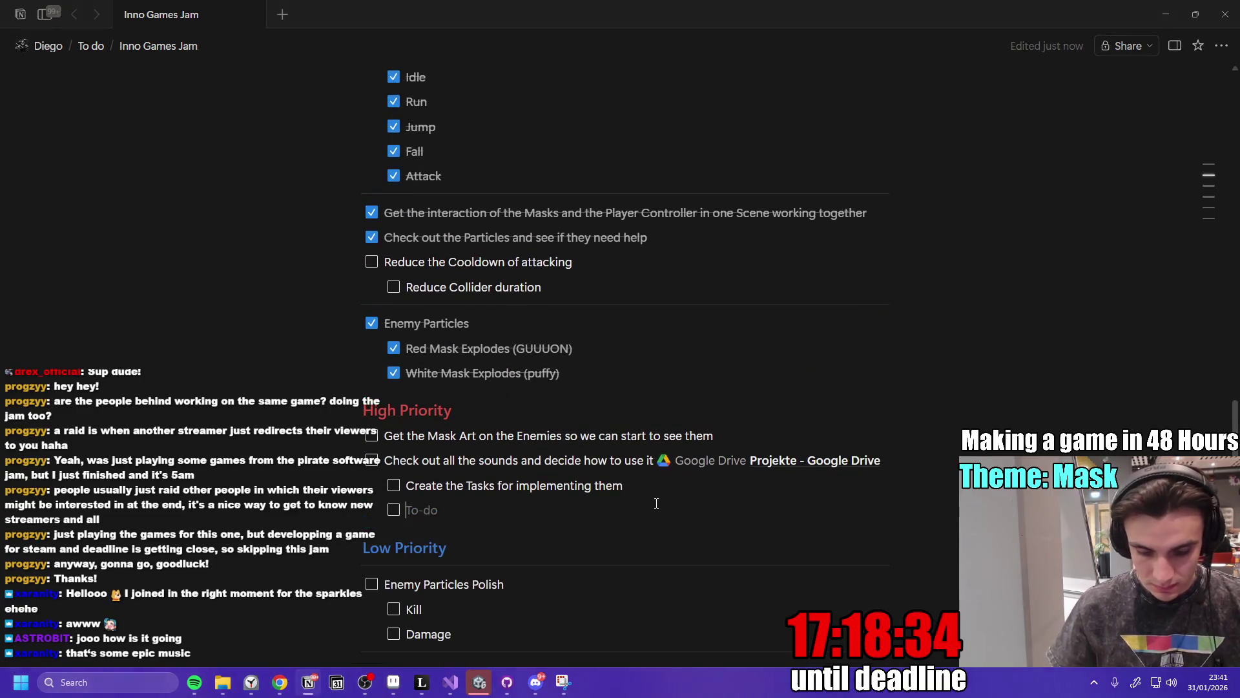
{"action": "type", "text": "Fi"}
{"action": "key", "text": "BackSpace"}
{"action": "key", "text": "BackSpace"}
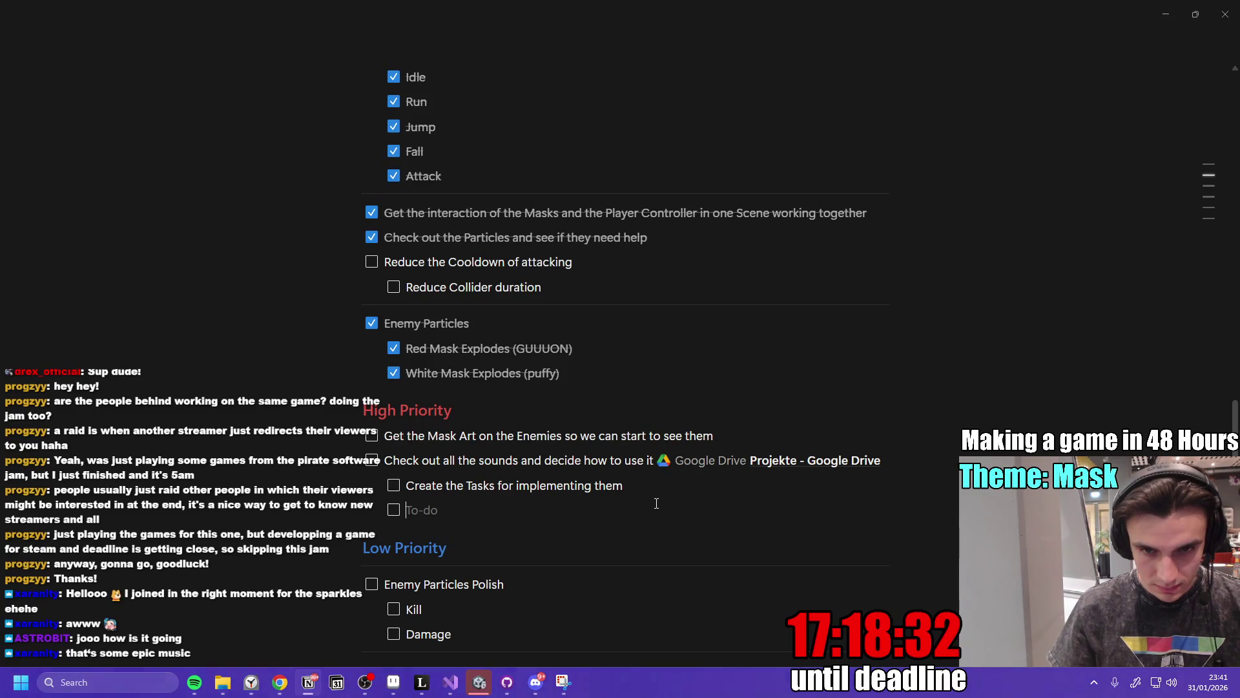
{"action": "type", "text": "ASsi"}
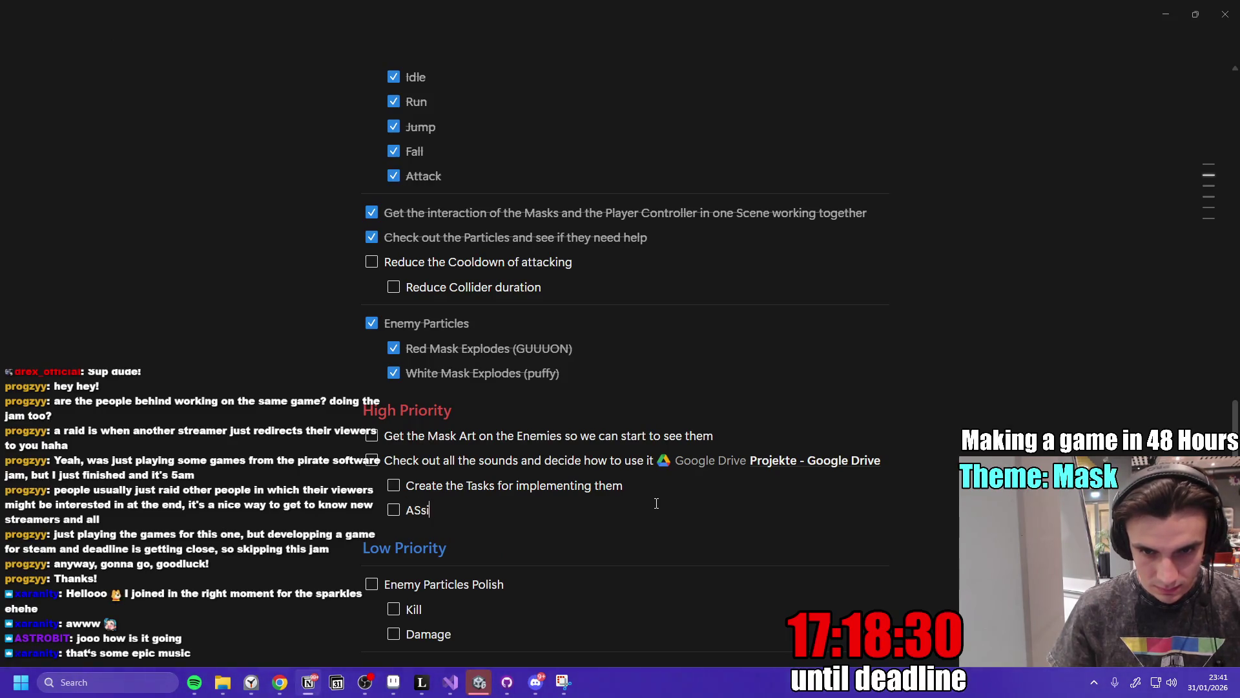
{"action": "key", "text": "BackSpace"}
{"action": "key", "text": "BackSpace"}
{"action": "key", "text": "BackSpace"}
{"action": "type", "text": "ssign someone"}
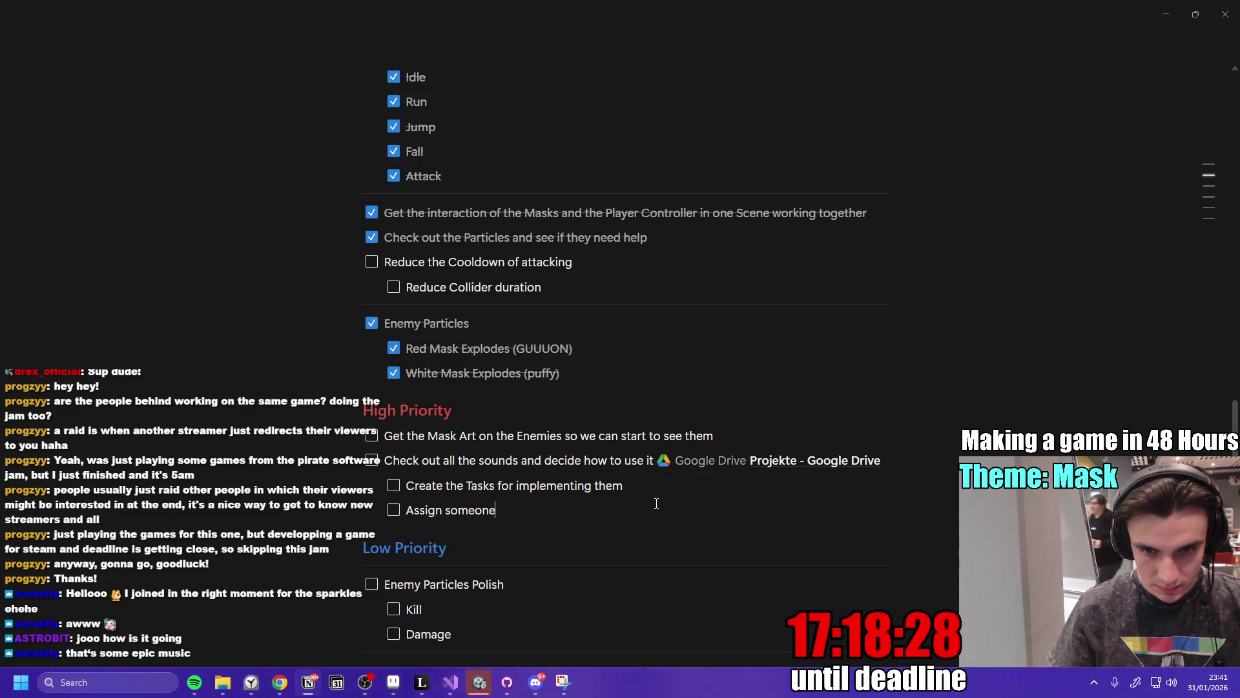
{"action": "type", "text": " tro i"}
{"action": "key", "text": "BackSpace"}
{"action": "key", "text": "BackSpace"}
{"action": "key", "text": "BackSpace"}
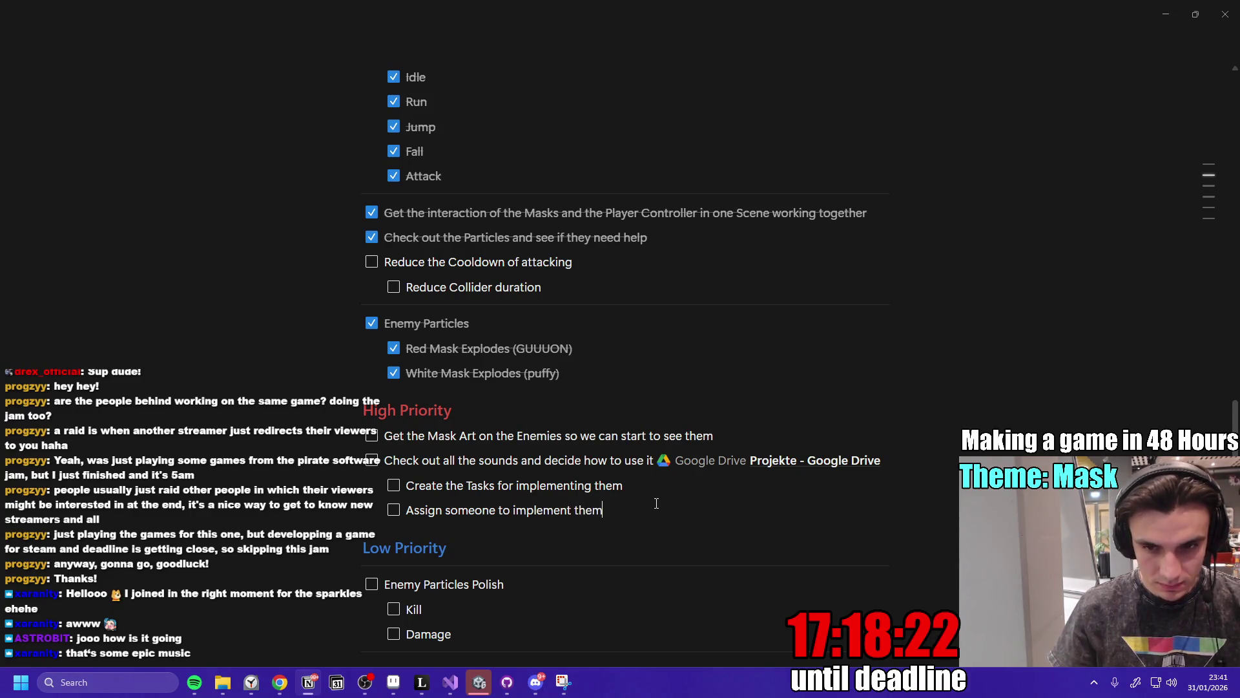
Move the Reduce Cooldown tasks into the High Priority section.
{"action": "scroll", "coordinate": [566, 412], "scroll_direction": "up", "scroll_amount": 3}
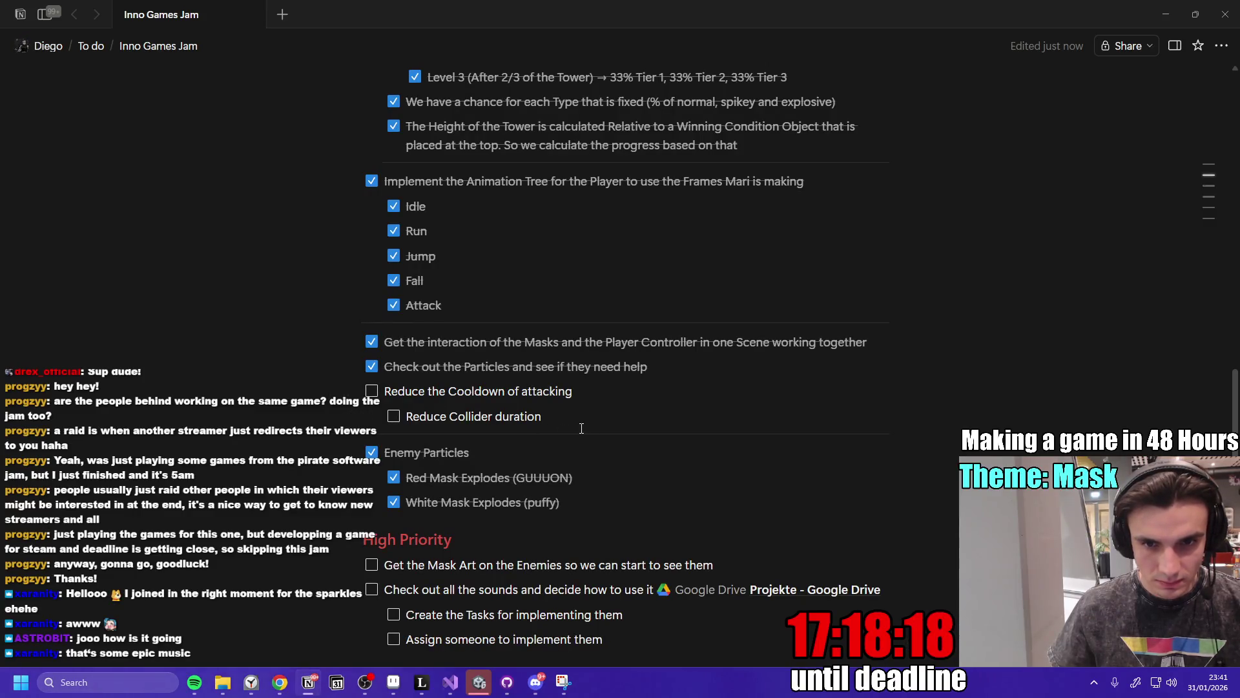
{"action": "mouse_move", "coordinate": [556, 411]}
{"action": "left_mouse_down"}
{"action": "mouse_move", "coordinate": [387, 390]}
{"action": "mouse_move", "coordinate": [383, 439]}
{"action": "mouse_move", "coordinate": [383, 371]}
{"action": "left_mouse_up"}
{"action": "scroll", "coordinate": [383, 439], "scroll_direction": "down", "scroll_amount": 3}
{"action": "scroll", "coordinate": [531, 452], "scroll_direction": "up", "scroll_amount": 12}
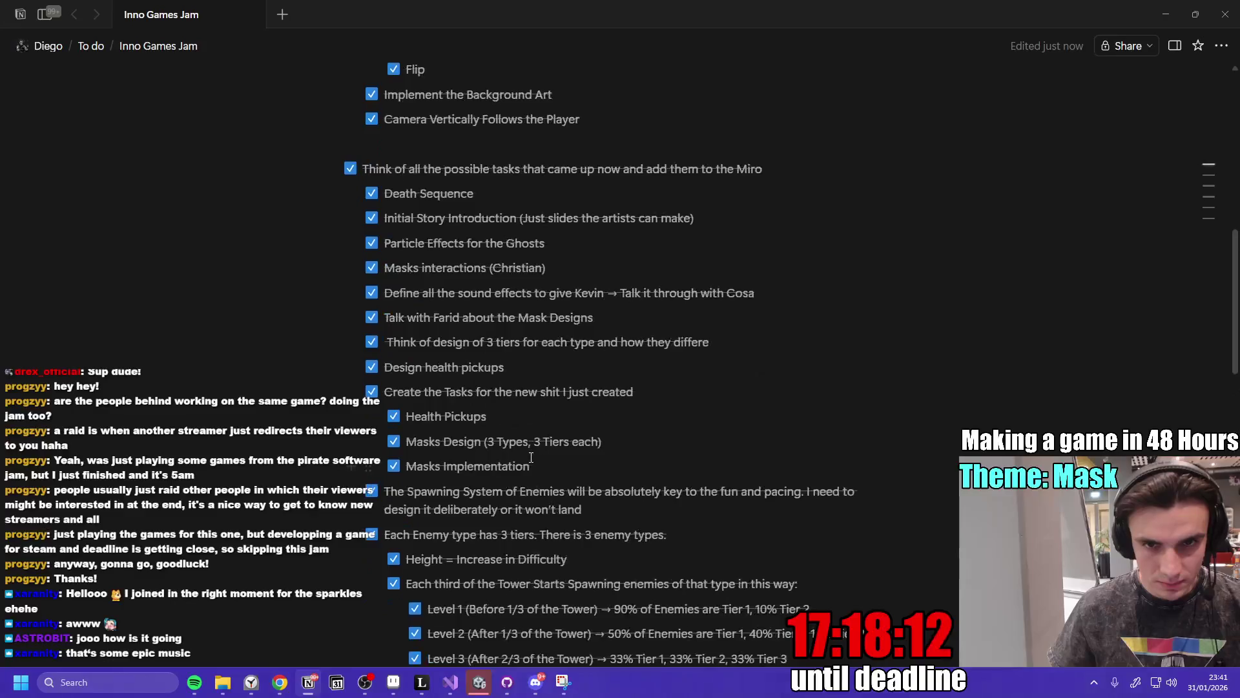
{"action": "scroll", "coordinate": [532, 456], "scroll_direction": "down", "scroll_amount": 15}
{"action": "scroll", "coordinate": [521, 531], "scroll_direction": "up", "scroll_amount": 3}
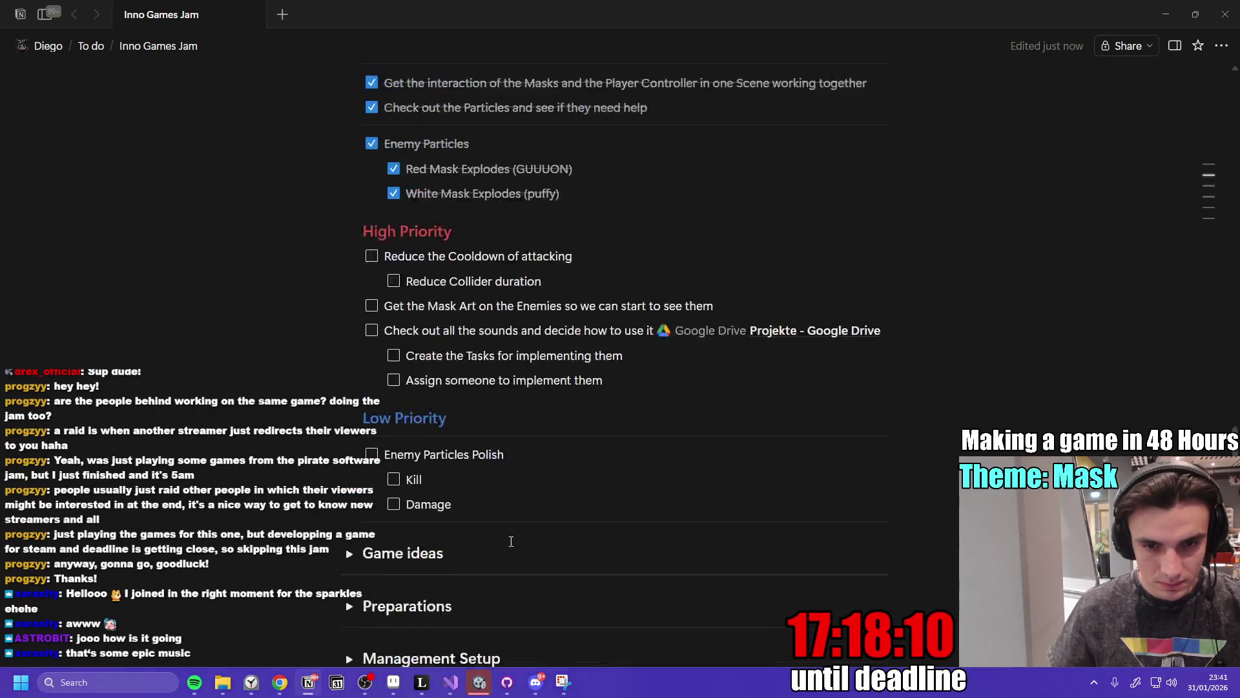
Switch to the Miro development board and select the Enemy Particle Effects card.
{"action": "mouse_move", "coordinate": [280, 682]}
{"action": "left_click", "coordinate": [409, 617]}
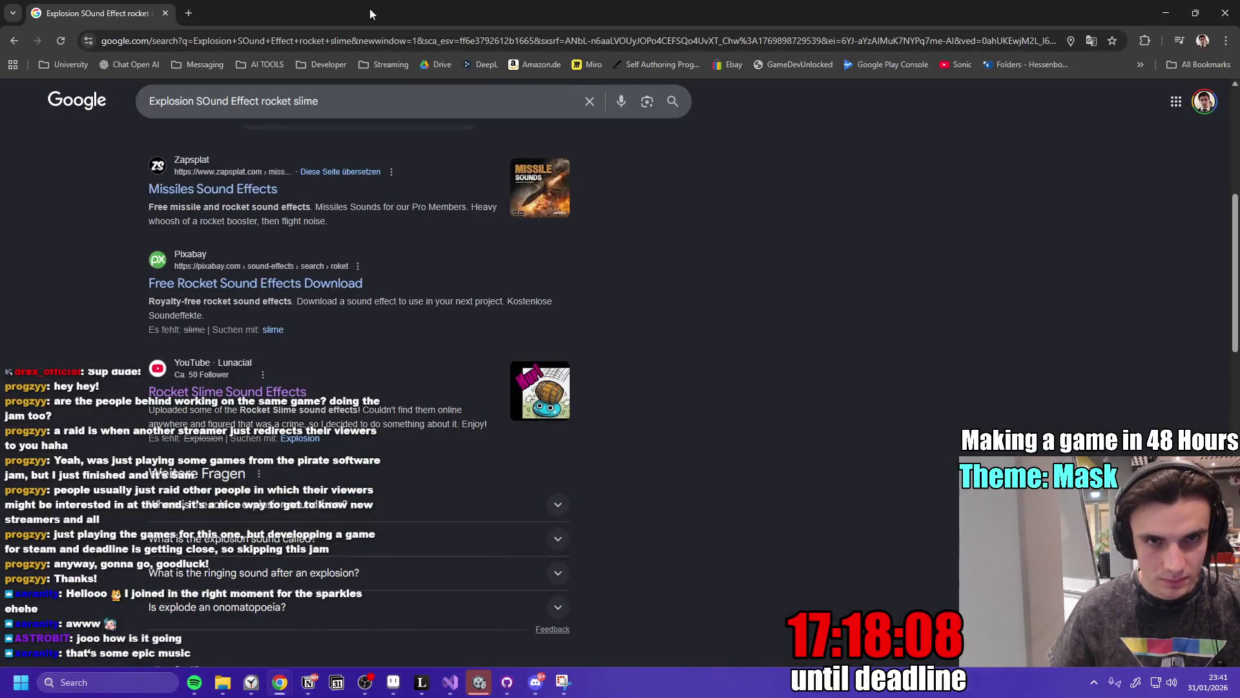
{"action": "left_click", "coordinate": [308, 682]}
{"action": "mouse_move", "coordinate": [280, 682]}
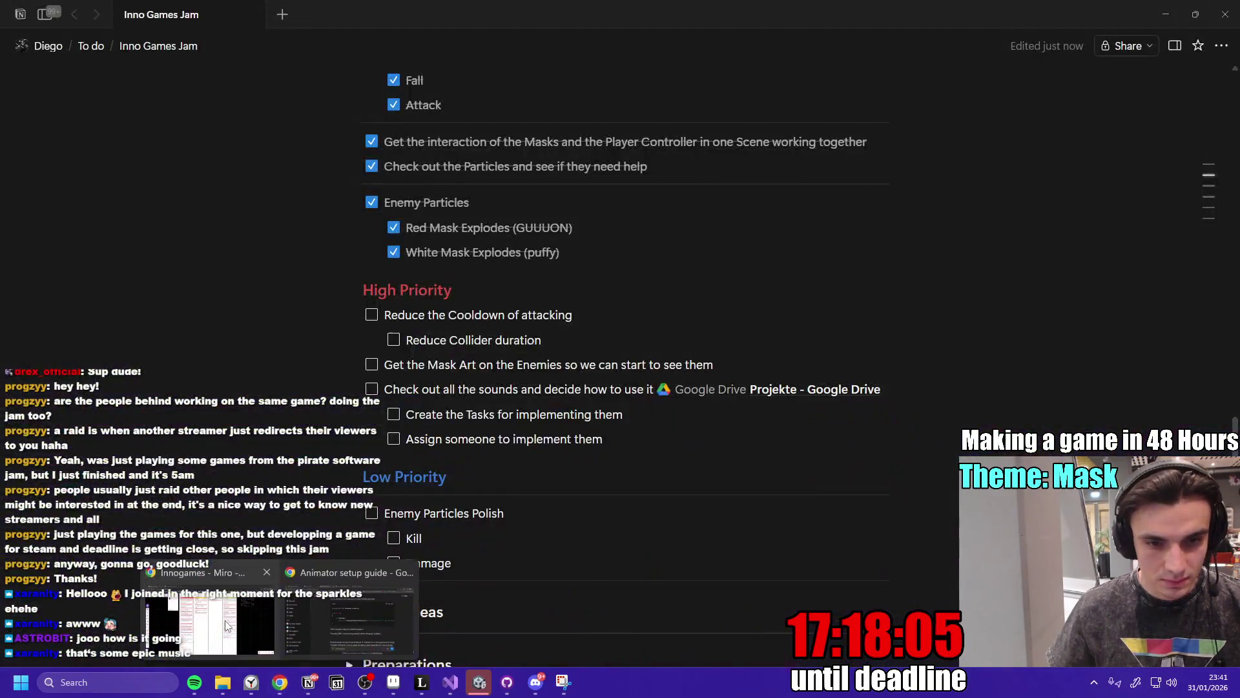
{"action": "left_click", "coordinate": [207, 621]}
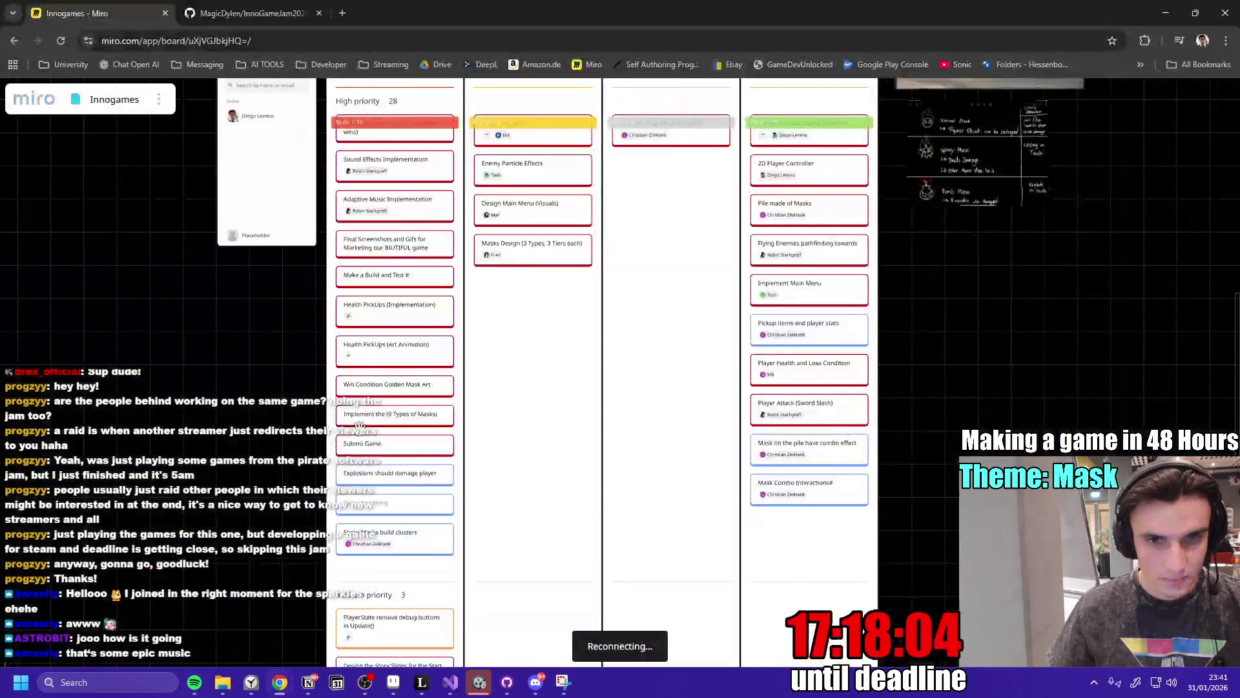
{"action": "scroll", "coordinate": [589, 512], "scroll_direction": "up", "scroll_amount": 5}
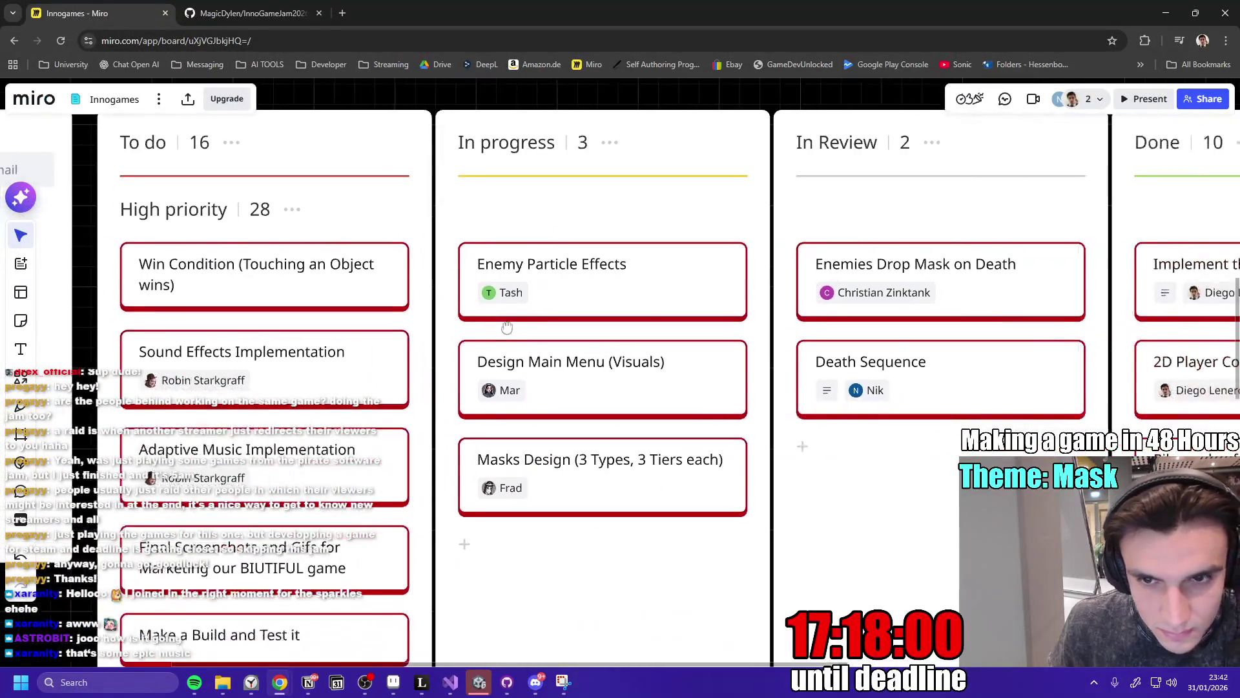
{"action": "left_click", "coordinate": [566, 291]}
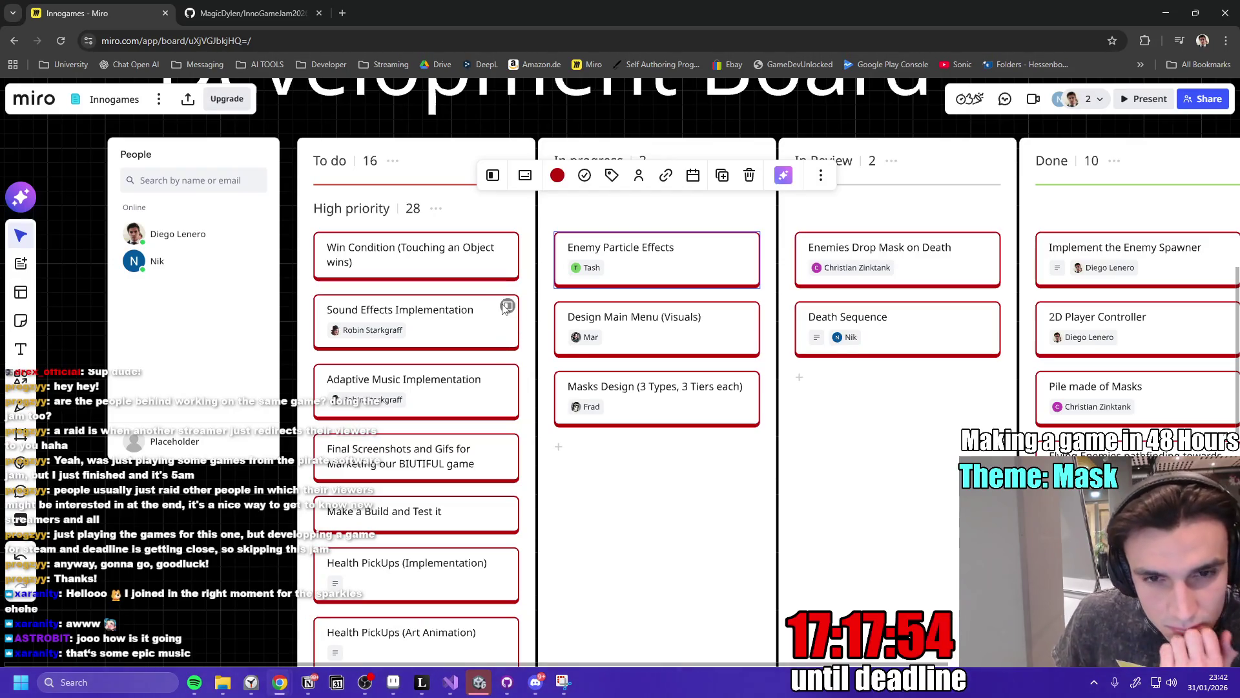
{"action": "scroll", "coordinate": [471, 383], "scroll_direction": "down", "scroll_amount": 5}
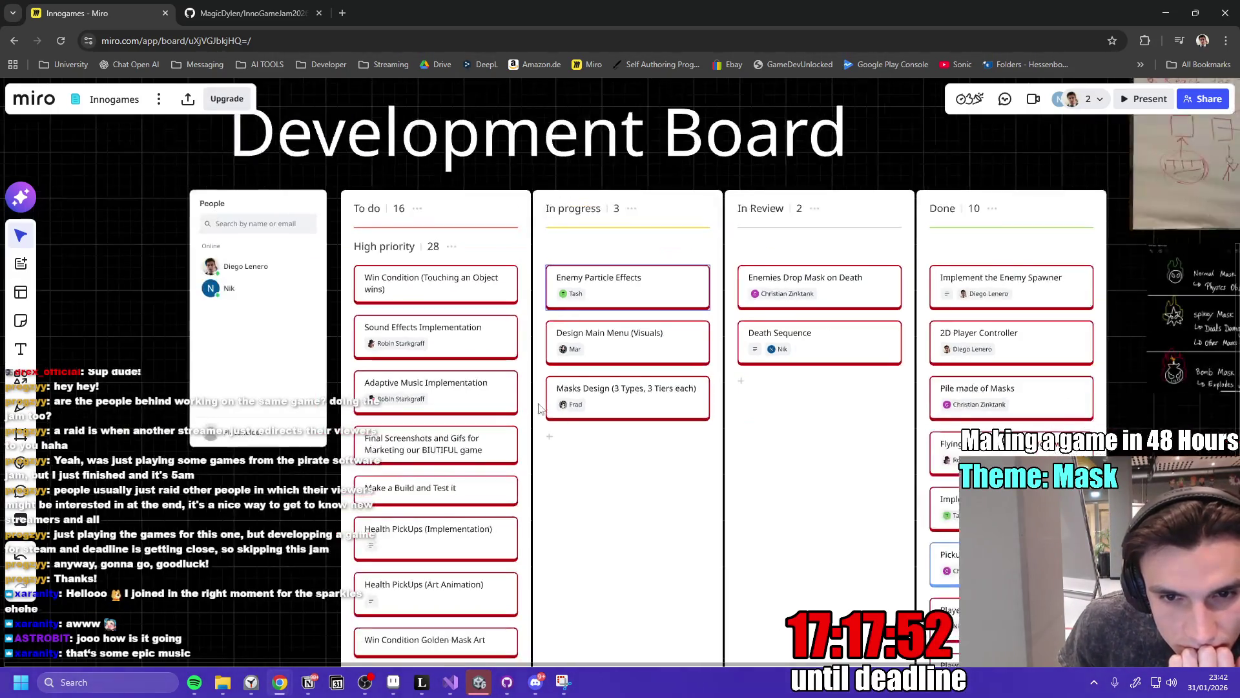
{"action": "scroll", "coordinate": [491, 394], "scroll_direction": "up", "scroll_amount": 3}
Move Final Screenshots and Gifs further down High priority and the 9 Types of Masks card into In progress.
{"action": "left_click", "coordinate": [391, 289]}
{"action": "mouse_move", "coordinate": [390, 290]}
{"action": "left_mouse_down"}
{"action": "mouse_move", "coordinate": [408, 590]}
{"action": "mouse_move", "coordinate": [409, 471]}
{"action": "mouse_move", "coordinate": [410, 571]}
{"action": "mouse_move", "coordinate": [399, 510]}
{"action": "mouse_move", "coordinate": [390, 537]}
{"action": "left_mouse_up"}
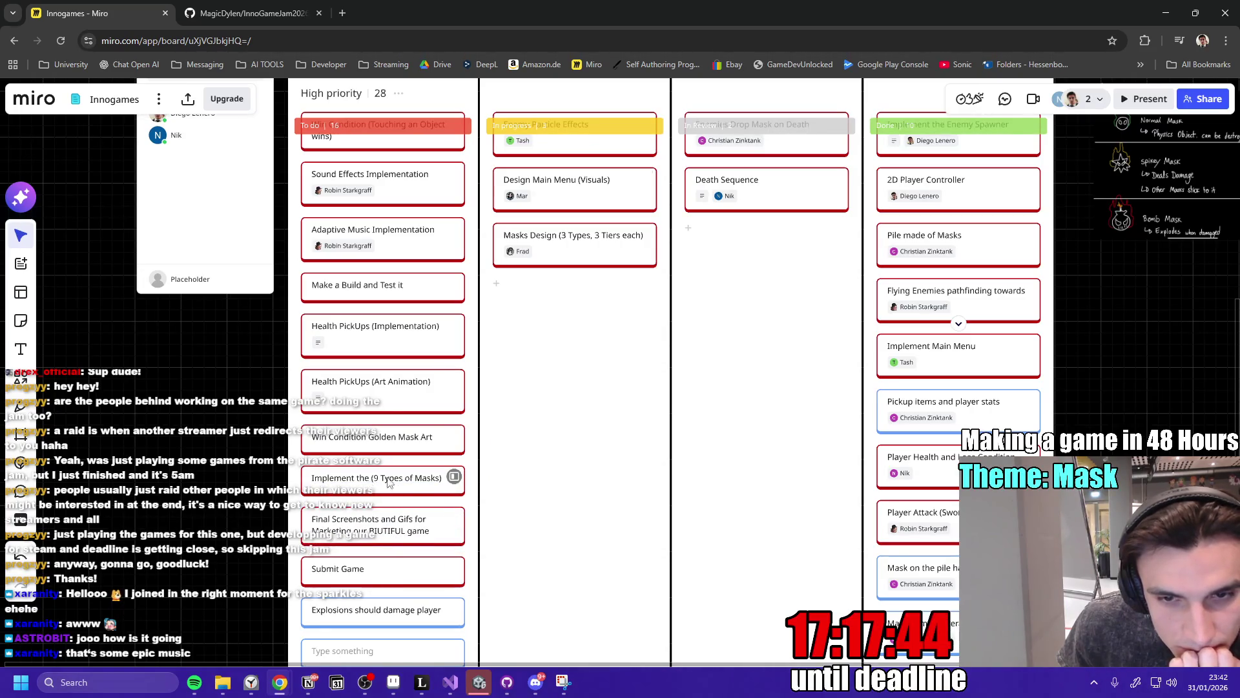
{"action": "left_click_drag", "start_coordinate": [377, 488], "coordinate": [579, 329]}
{"action": "left_click", "coordinate": [645, 289]}
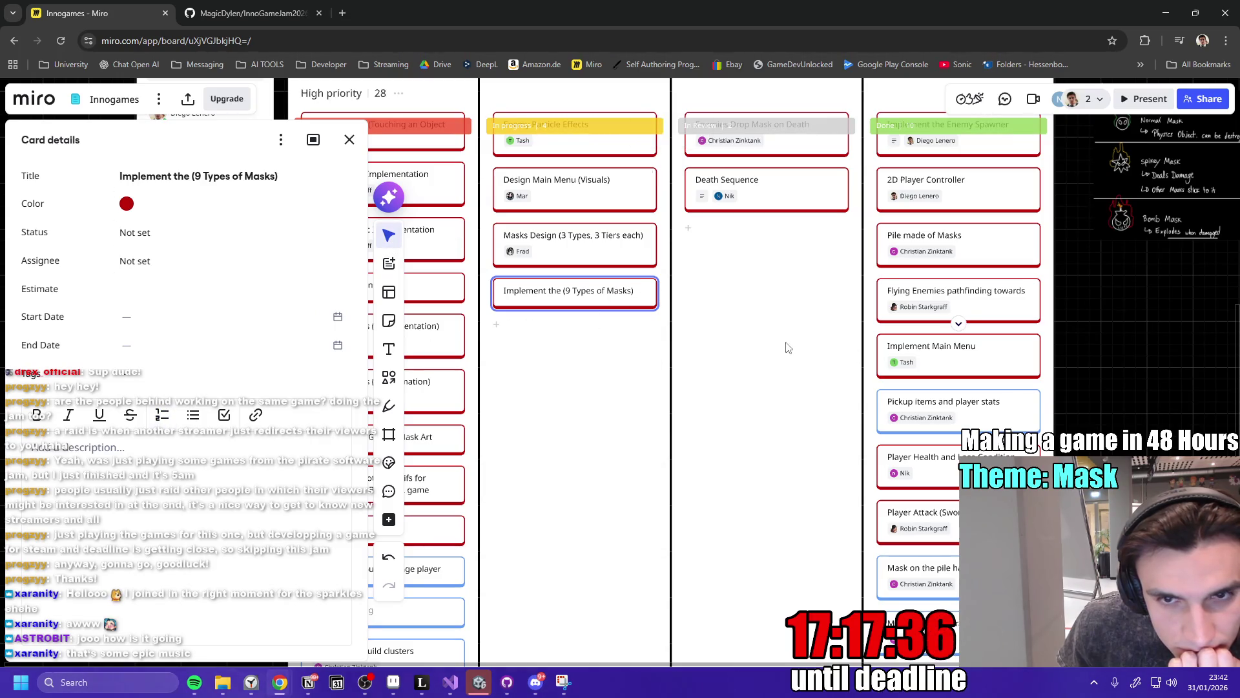
Close the card details and assign a team member to the new masks card.
{"action": "key", "text": "Escape"}
{"action": "right_click", "coordinate": [579, 286]}
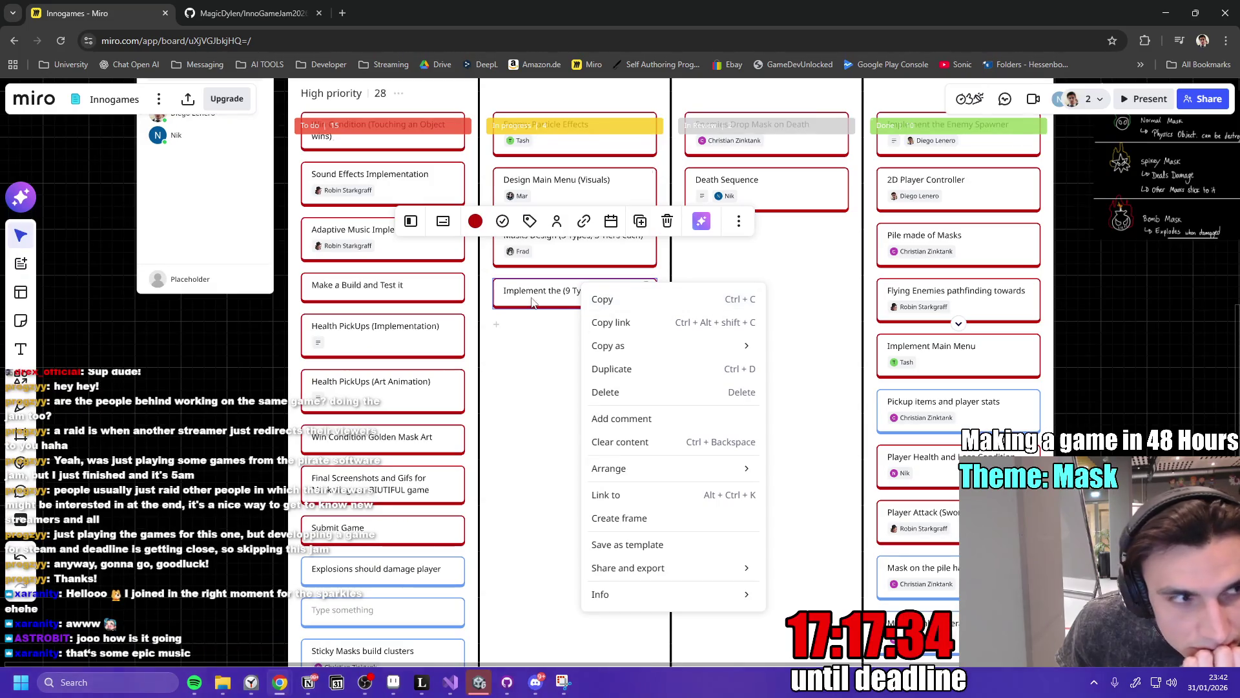
{"action": "left_click", "coordinate": [568, 290]}
{"action": "left_click", "coordinate": [556, 222]}
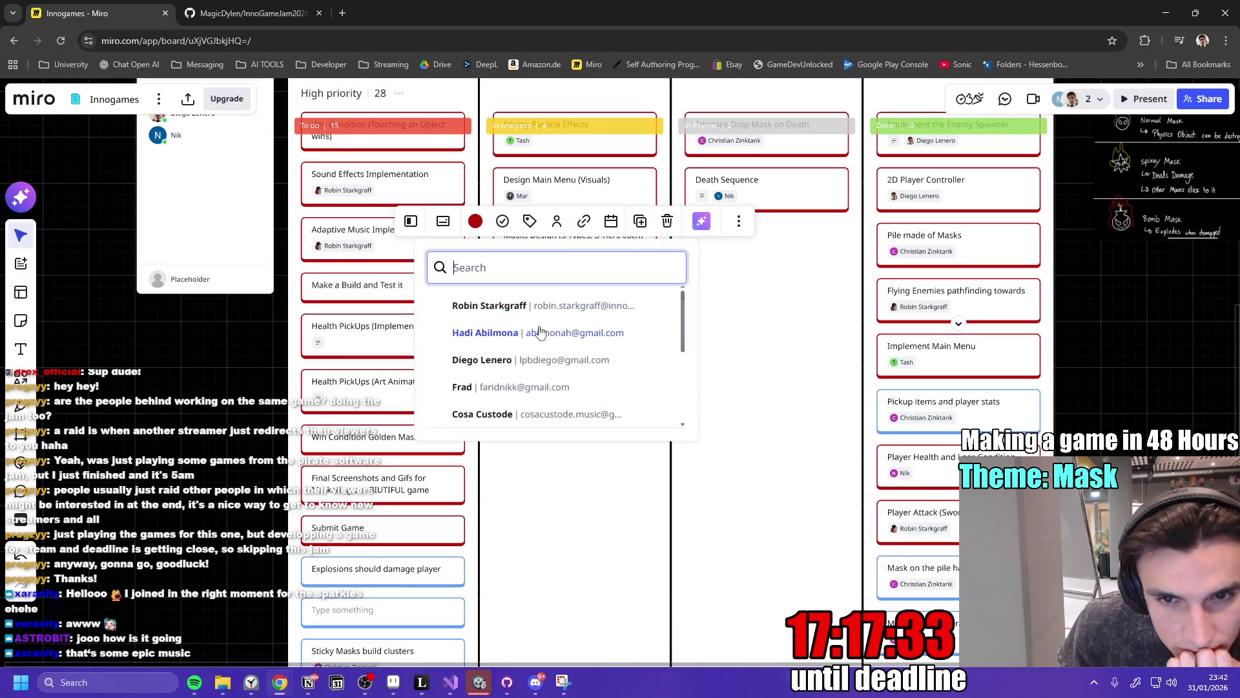
{"action": "left_click", "coordinate": [484, 357]}
Move the Implement the (9 Types of Masks) card into the In progress column.
{"action": "mouse_move", "coordinate": [606, 317]}
{"action": "left_mouse_down"}
{"action": "mouse_move", "coordinate": [769, 291]}
{"action": "mouse_move", "coordinate": [797, 246]}
{"action": "mouse_move", "coordinate": [788, 251]}
{"action": "mouse_move", "coordinate": [918, 236]}
{"action": "mouse_move", "coordinate": [931, 220]}
{"action": "mouse_move", "coordinate": [922, 163]}
{"action": "left_mouse_up"}
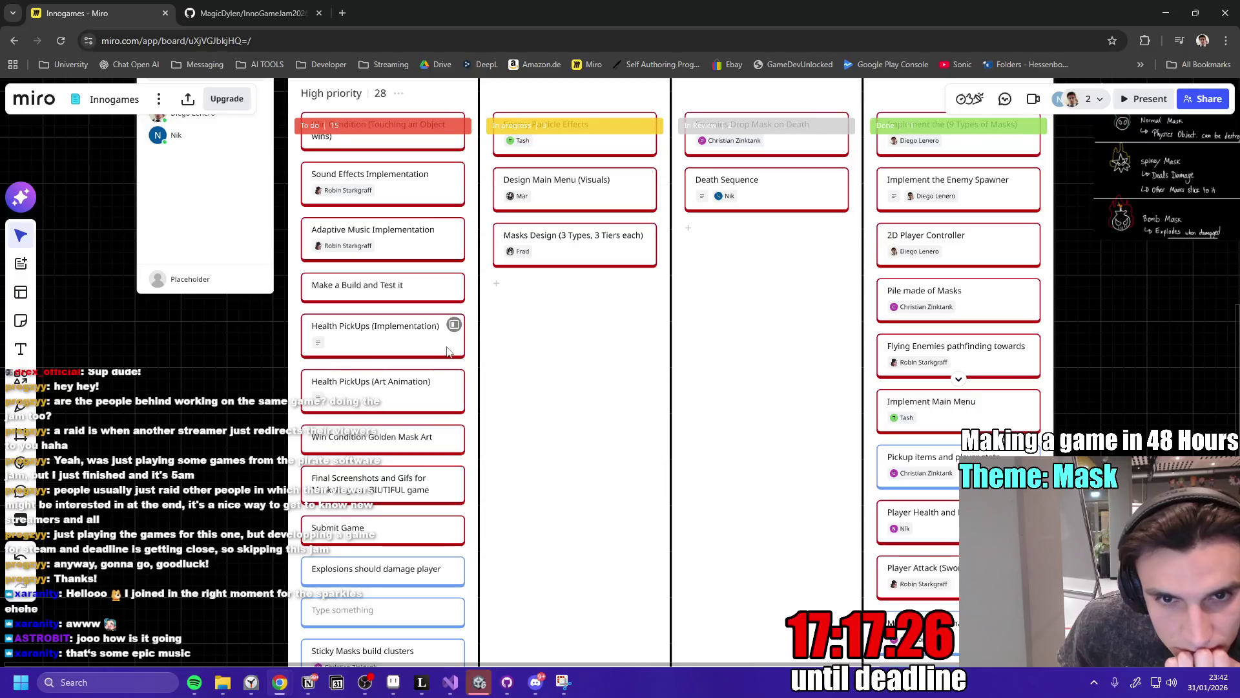
{"action": "scroll", "coordinate": [565, 374], "scroll_direction": "up", "scroll_amount": 2}
{"action": "scroll", "coordinate": [579, 371], "scroll_direction": "down", "scroll_amount": 4}
{"action": "mouse_move", "coordinate": [852, 204]}
{"action": "left_mouse_down"}
{"action": "mouse_move", "coordinate": [486, 354]}
{"action": "mouse_move", "coordinate": [511, 348]}
{"action": "left_mouse_up"}
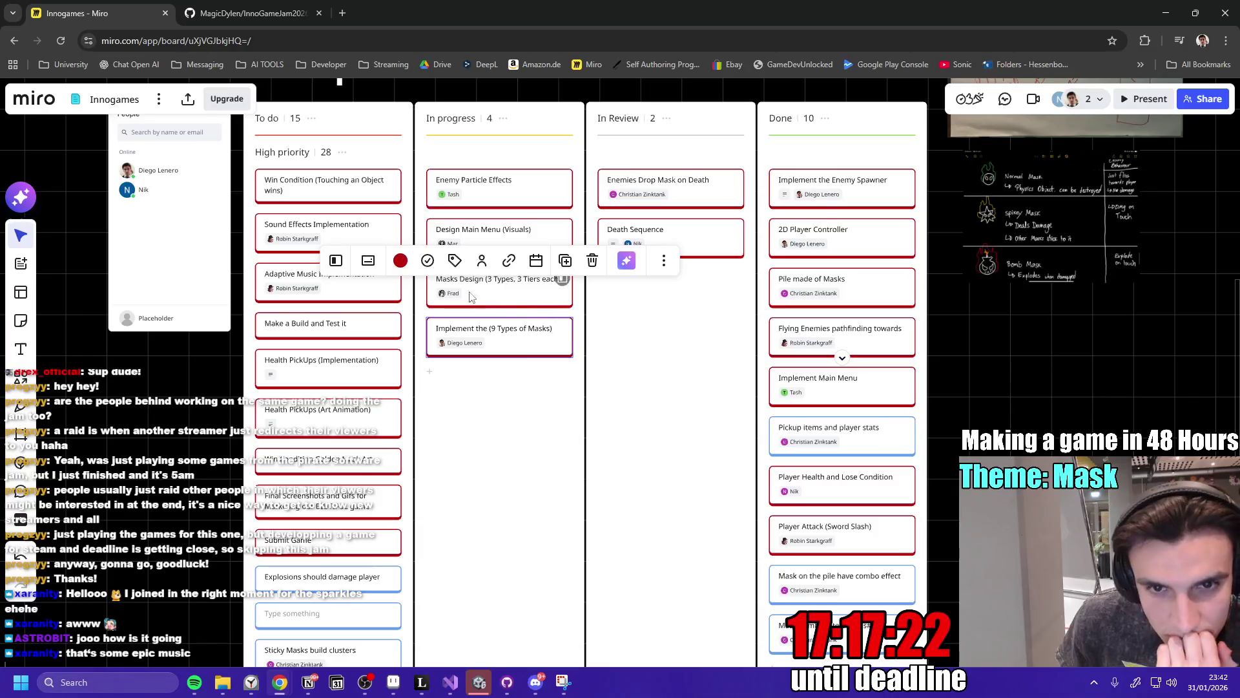
Remove the assignee from the masks card in its Card details.
{"action": "left_click", "coordinate": [336, 262]}
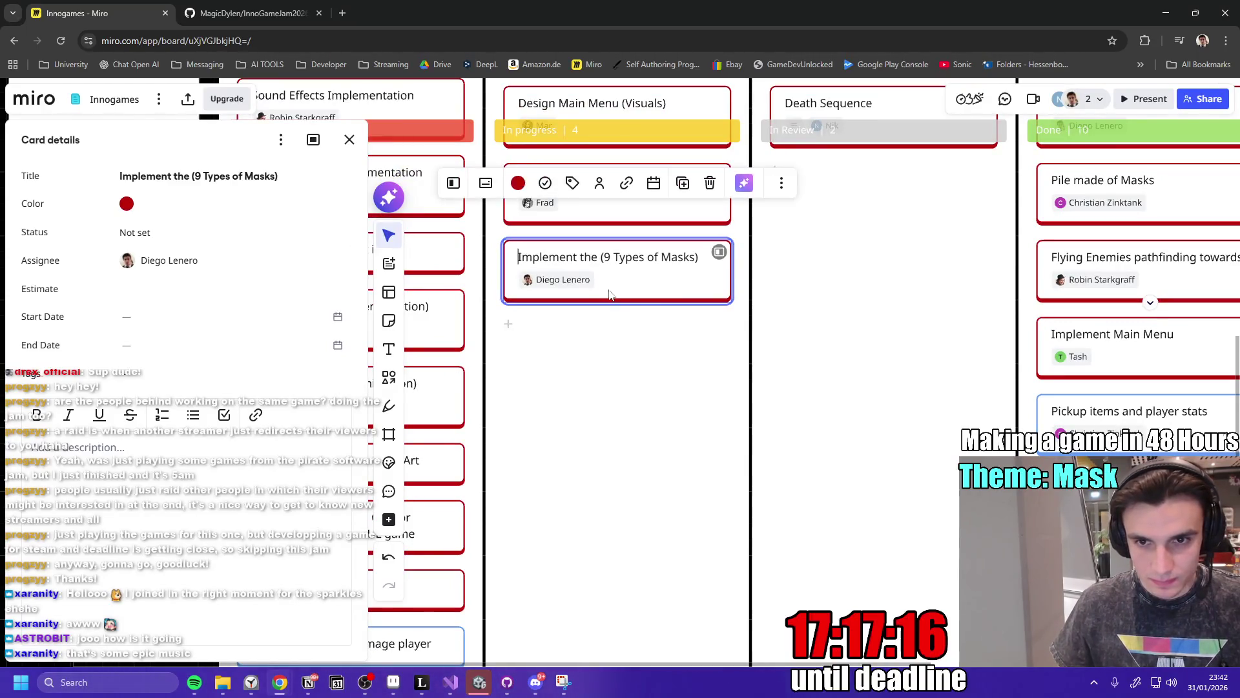
{"action": "left_click", "coordinate": [600, 183]}
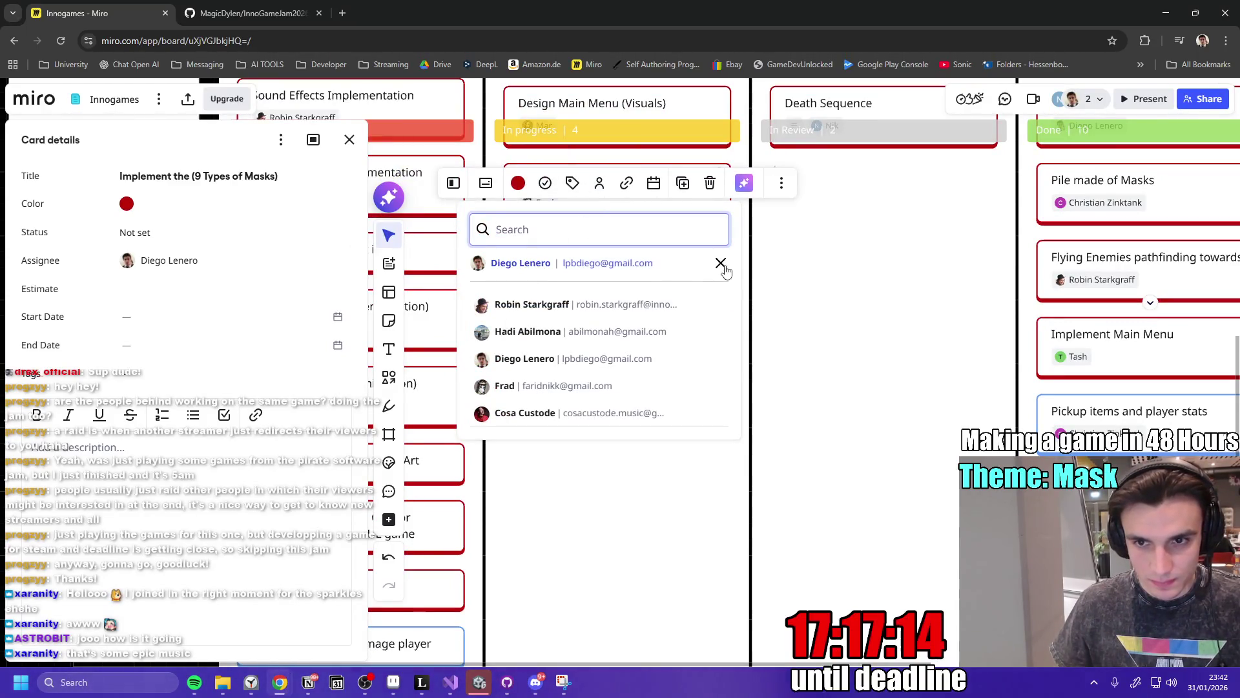
{"action": "left_click", "coordinate": [714, 278]}
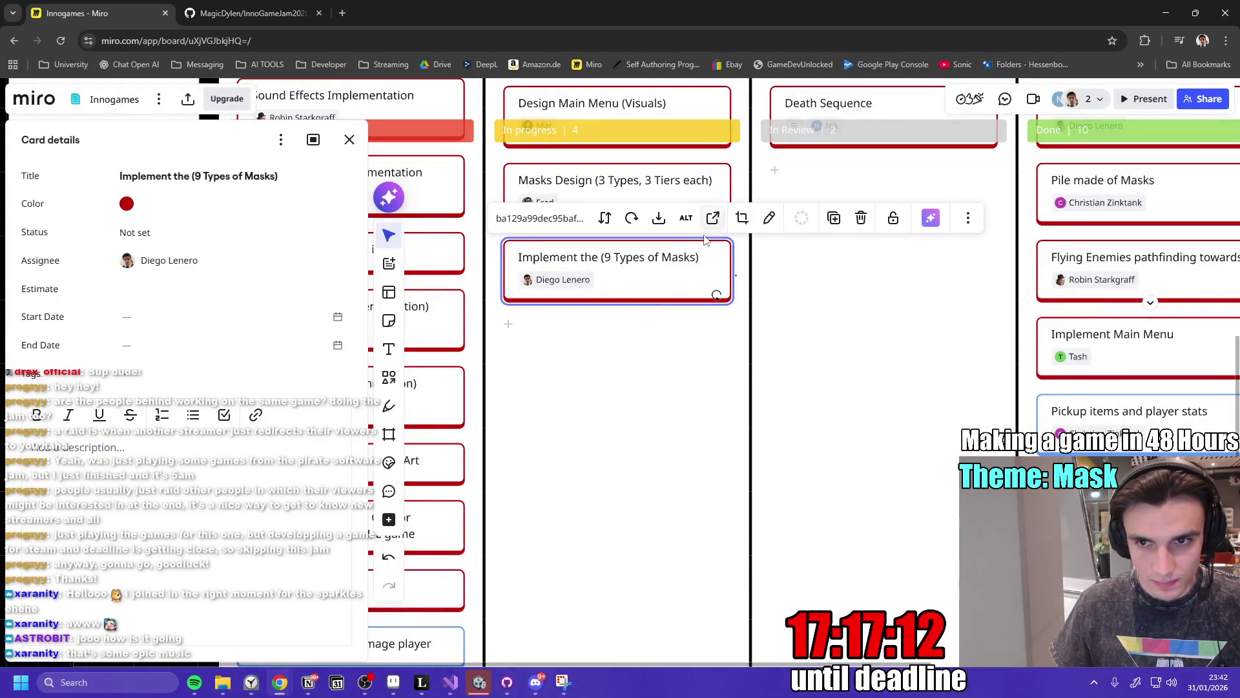
{"action": "left_click", "coordinate": [659, 270]}
{"action": "left_click", "coordinate": [600, 183]}
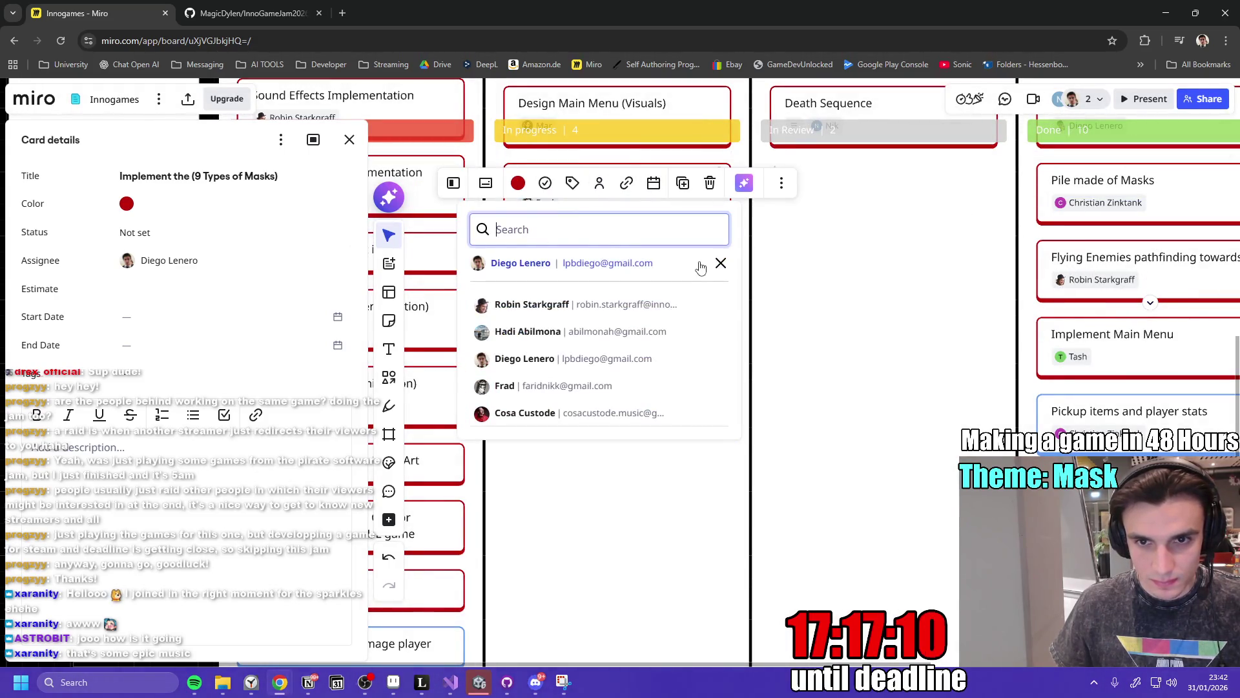
{"action": "left_click", "coordinate": [721, 265]}
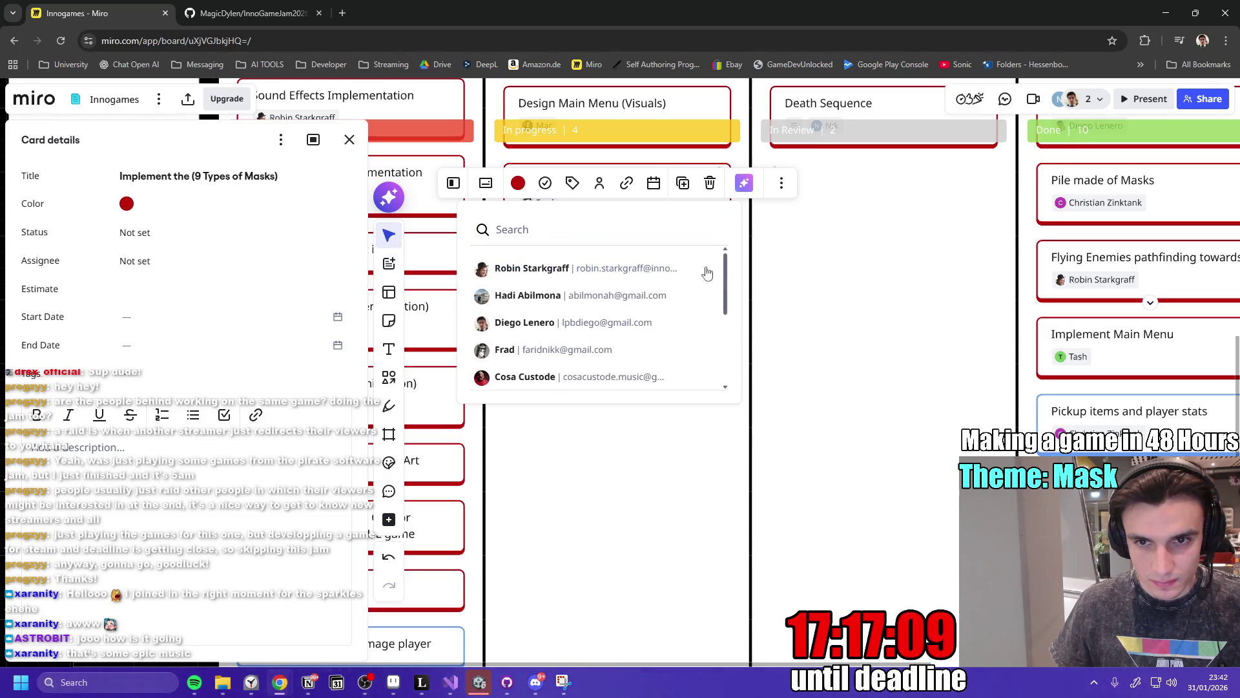
{"action": "left_click", "coordinate": [135, 465]}
Write the masks card's two-line description, with 'Damage Player on Touch' as the second line.
{"action": "left_click", "coordinate": [224, 414]}
{"action": "type", "text": "Explode on Collision with the Playe"}
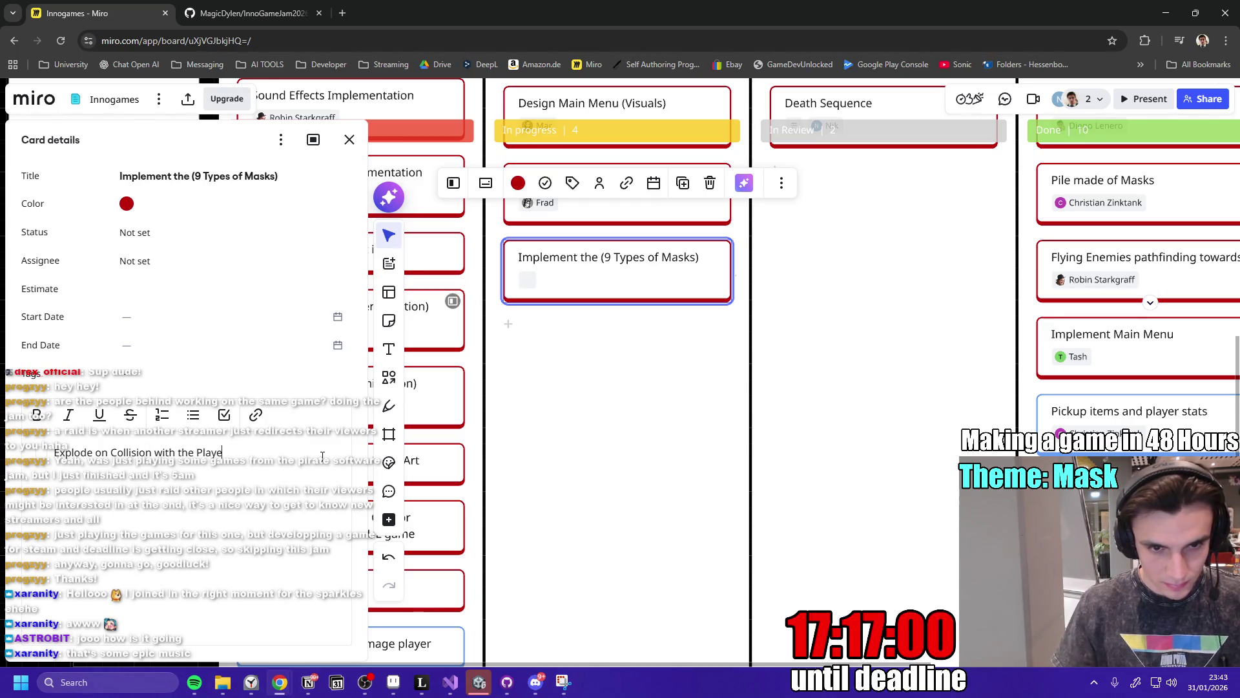
{"action": "type", "text": "r"}
{"action": "key", "text": "Return"}
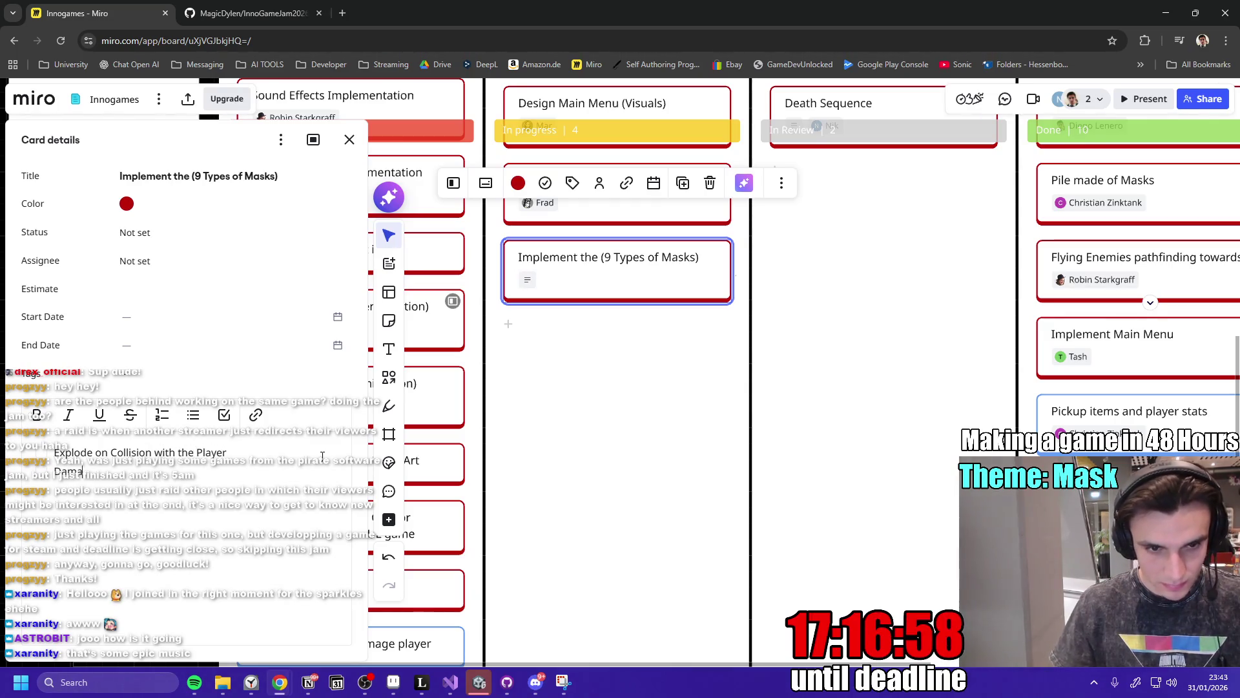
{"action": "type", "text": "Damage Player"}
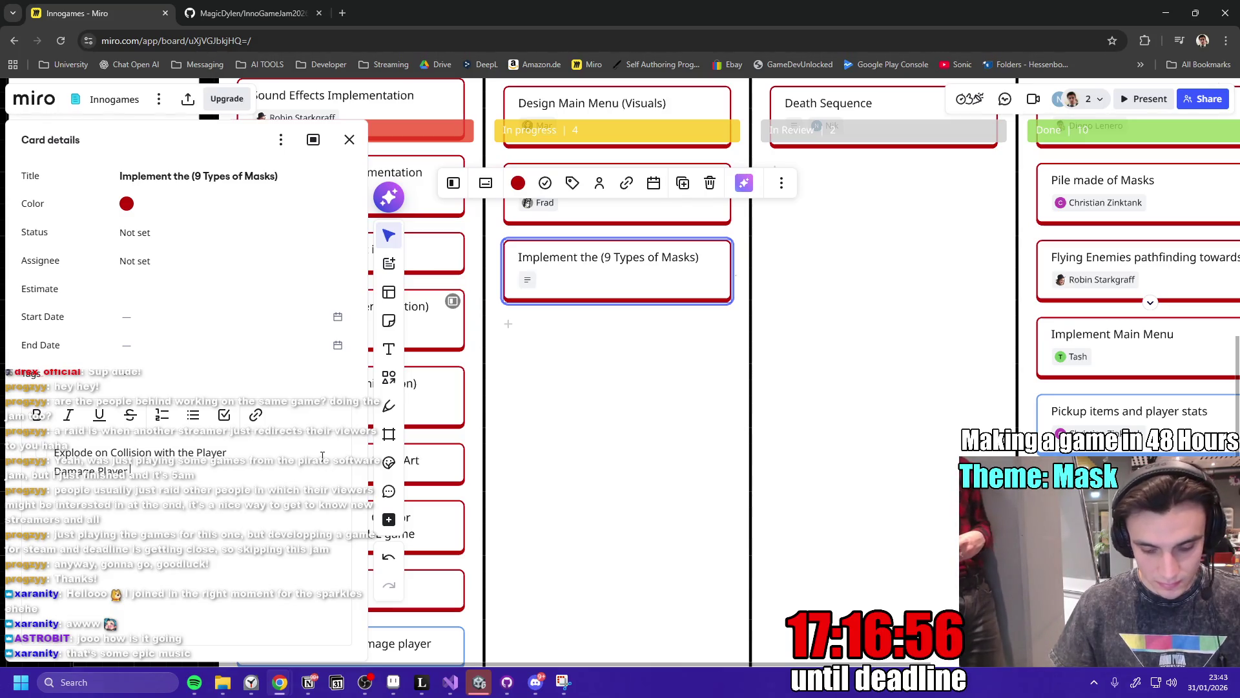
{"action": "type", "text": " on Touch"}
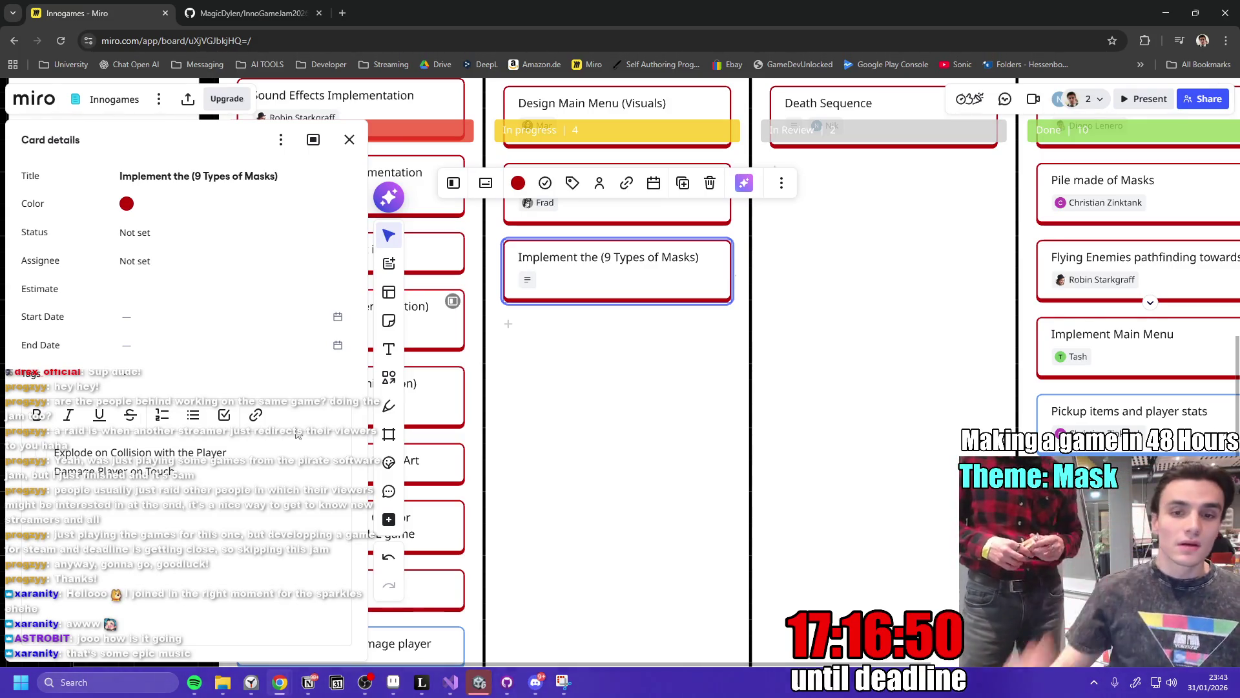
Check the Unity editor, then open the Masks Design card's details.
{"action": "left_click", "coordinate": [479, 683]}
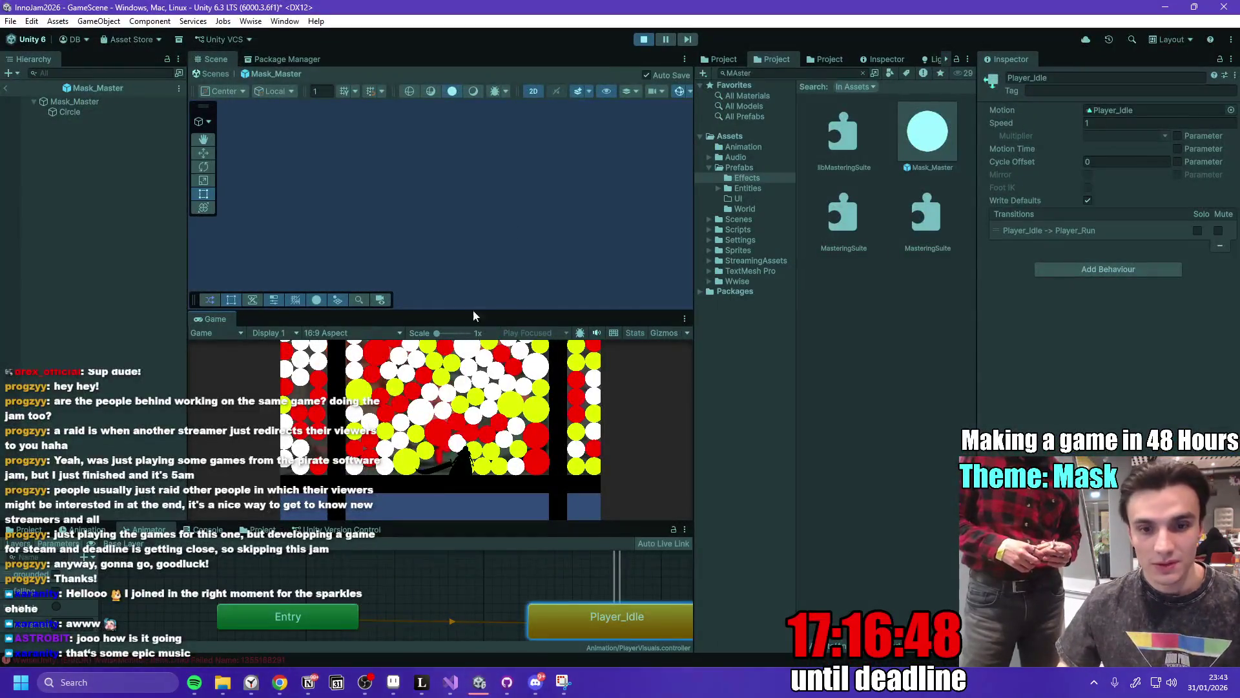
{"action": "left_click", "coordinate": [482, 686]}
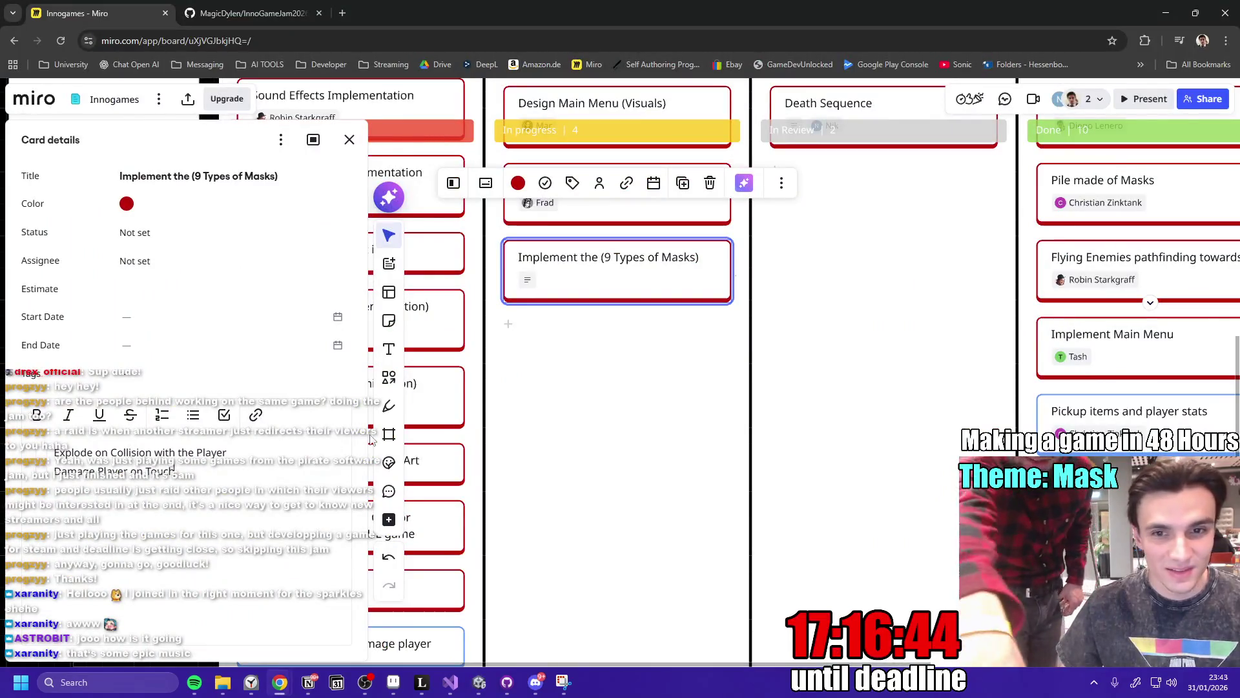
{"action": "scroll", "coordinate": [581, 361], "scroll_direction": "up", "scroll_amount": 5}
{"action": "scroll", "coordinate": [581, 362], "scroll_direction": "left", "scroll_amount": 2}
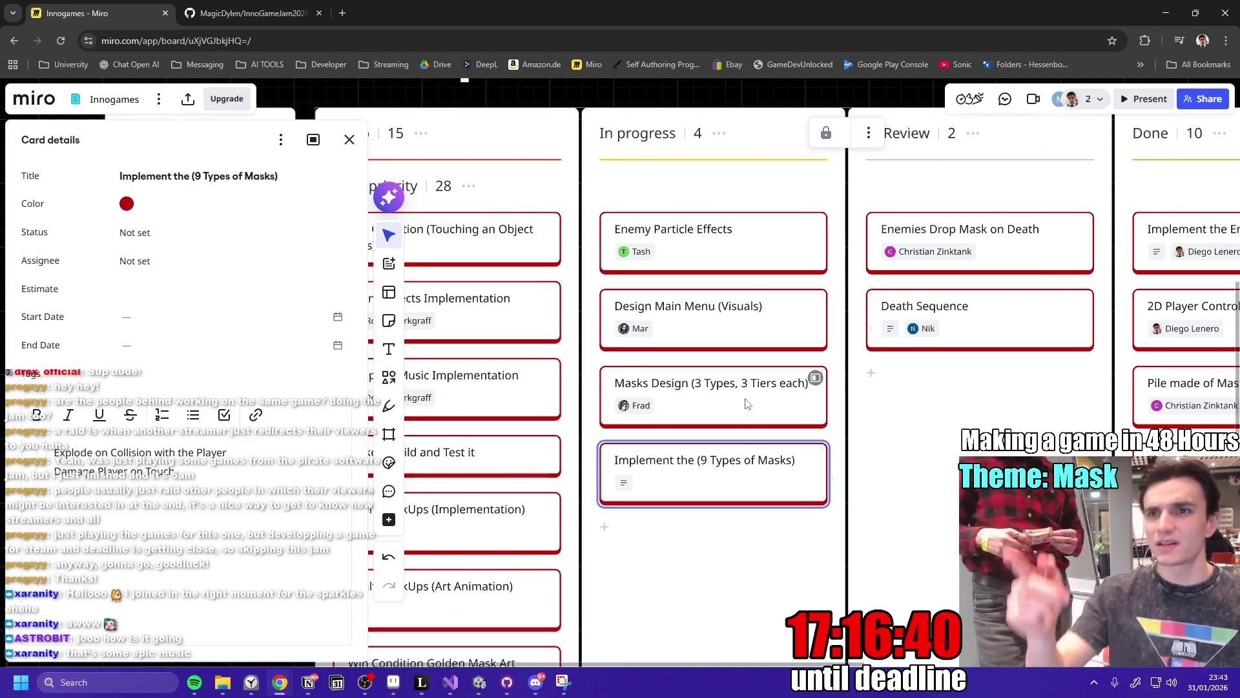
{"action": "left_click", "coordinate": [640, 406]}
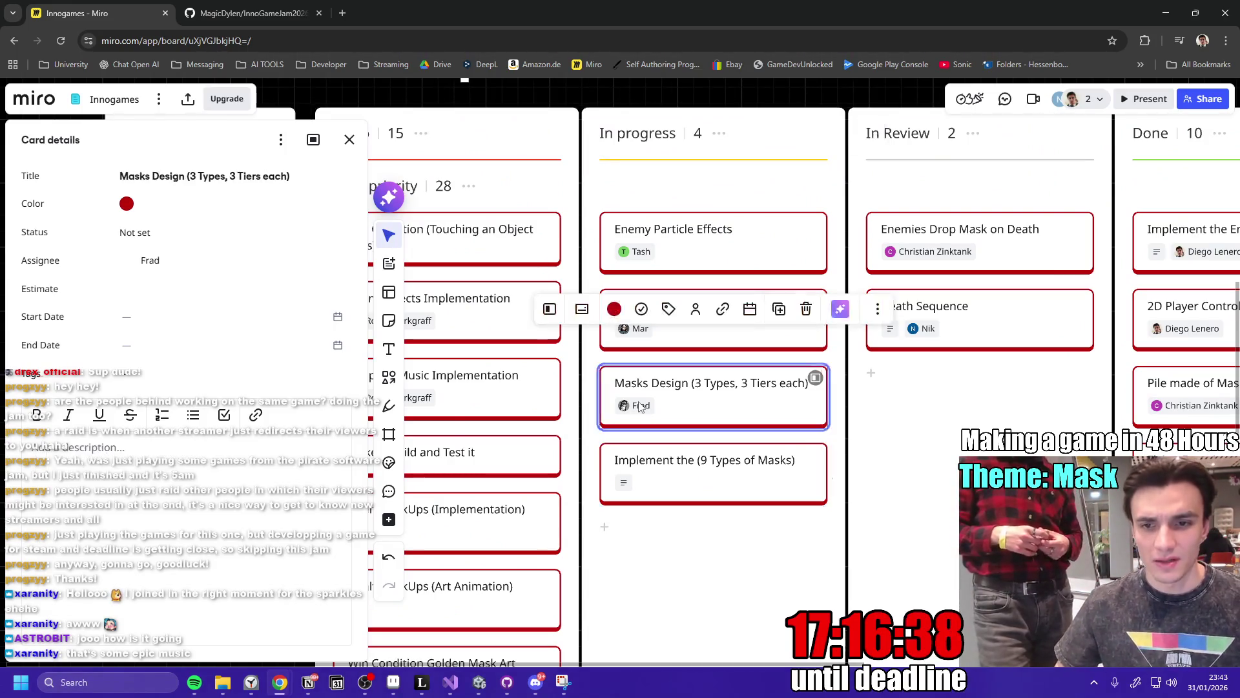
Replace Masks Design's assignee with another searched team member and close the details.
{"action": "left_click", "coordinate": [696, 309]}
{"action": "left_click", "coordinate": [817, 388]}
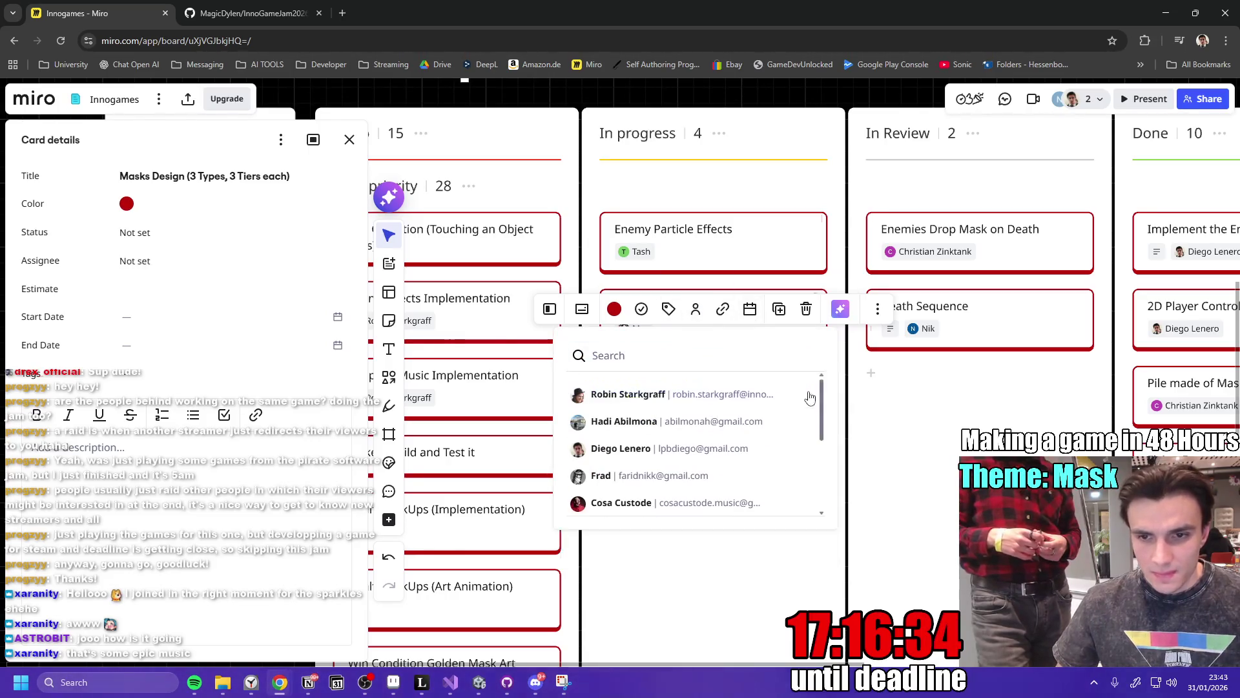
{"action": "type", "text": "Mar"}
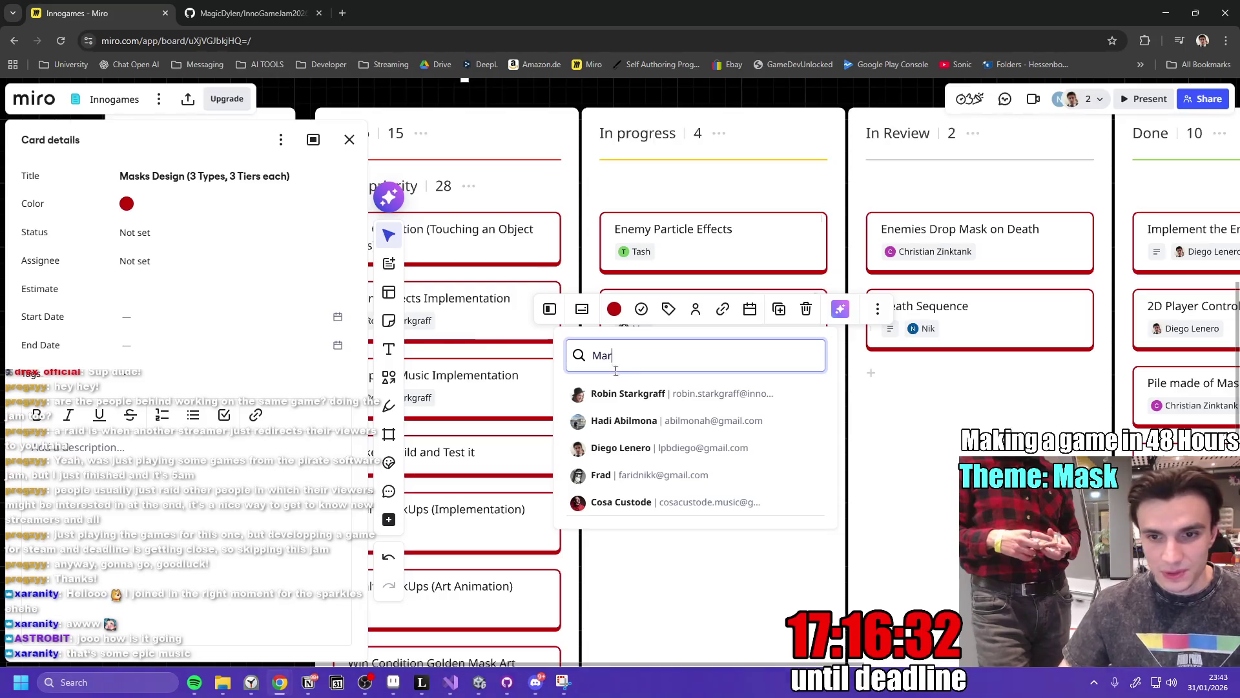
{"action": "left_click", "coordinate": [614, 394]}
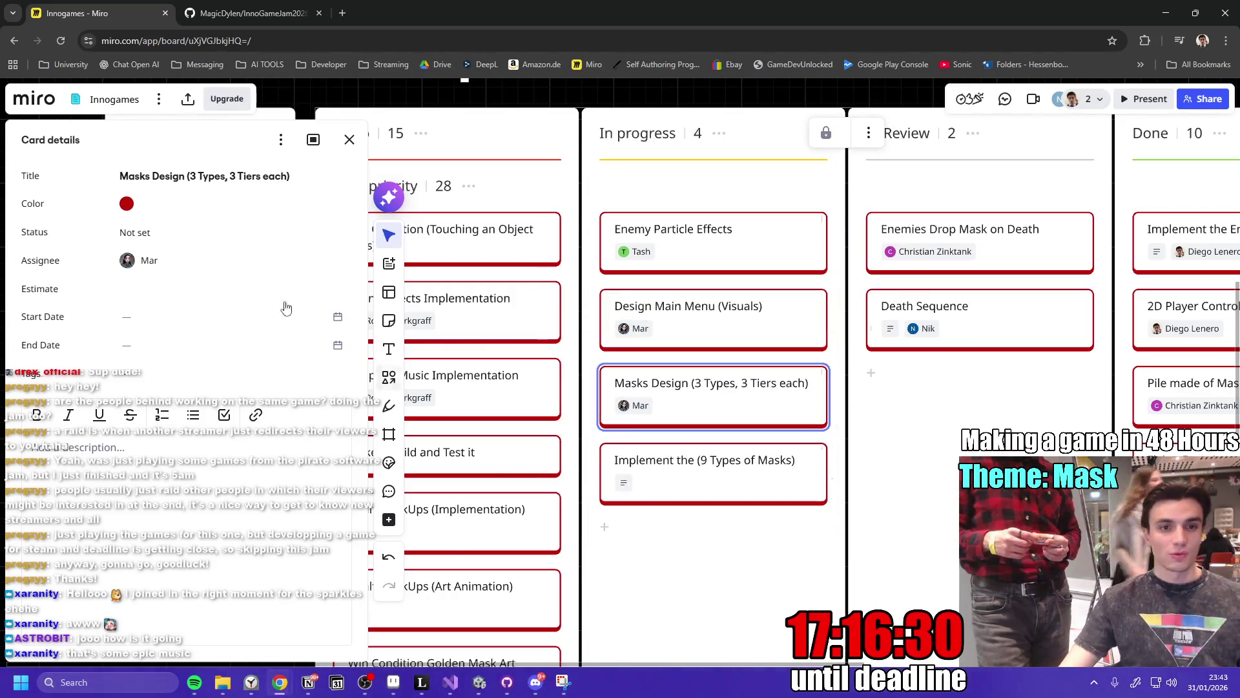
{"action": "left_click", "coordinate": [349, 140]}
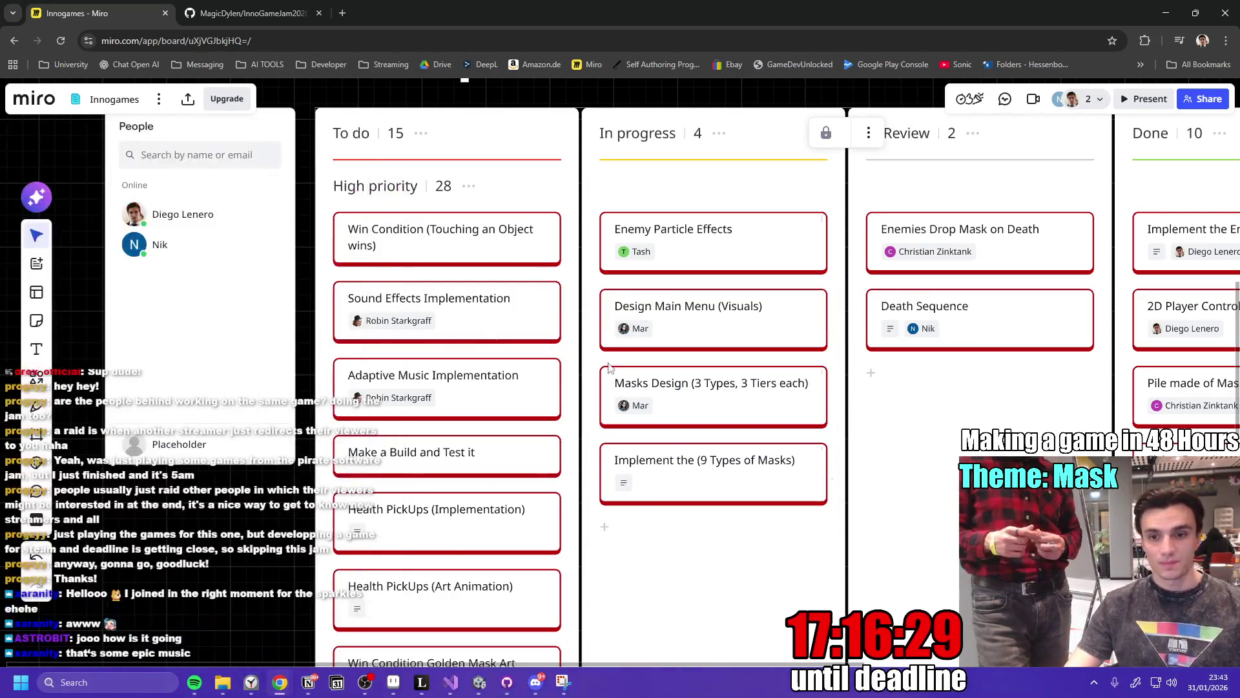
Review the In progress column, now holding four cards including the unassigned masks card.
{"action": "left_click", "coordinate": [744, 468]}
{"action": "key", "text": "Escape"}
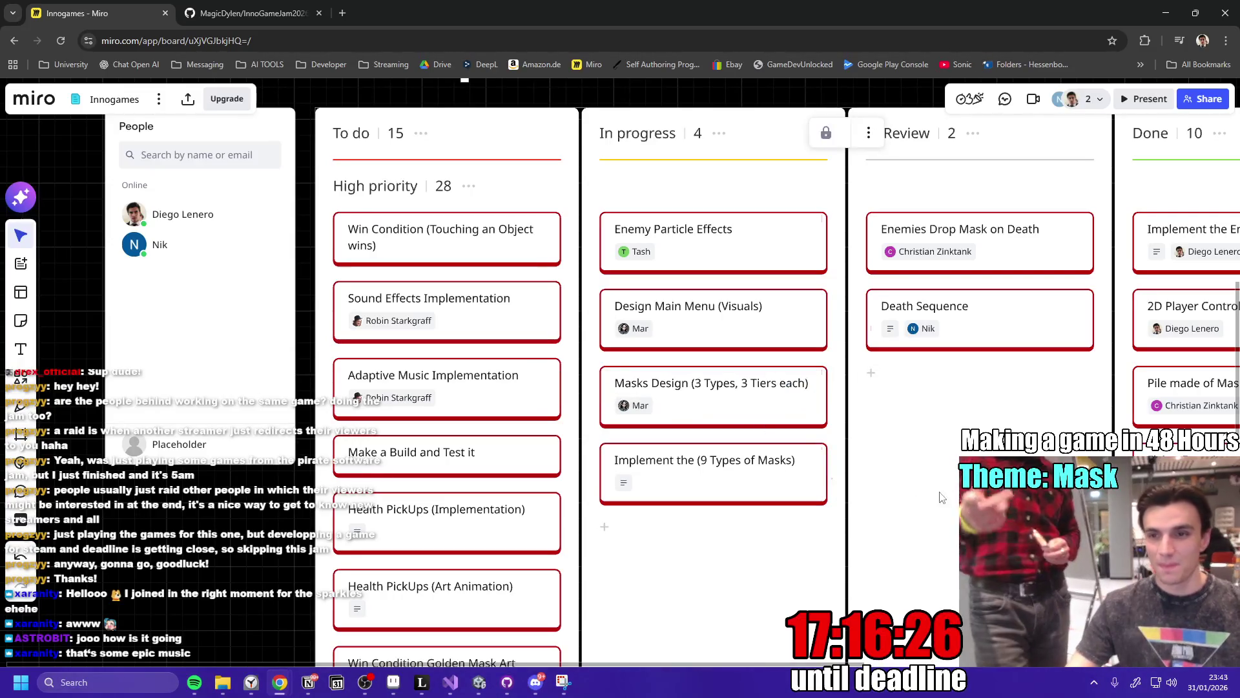
{"action": "scroll", "coordinate": [670, 463], "scroll_direction": "down", "scroll_amount": 5}
{"action": "scroll", "coordinate": [670, 464], "scroll_direction": "up", "scroll_amount": 5}
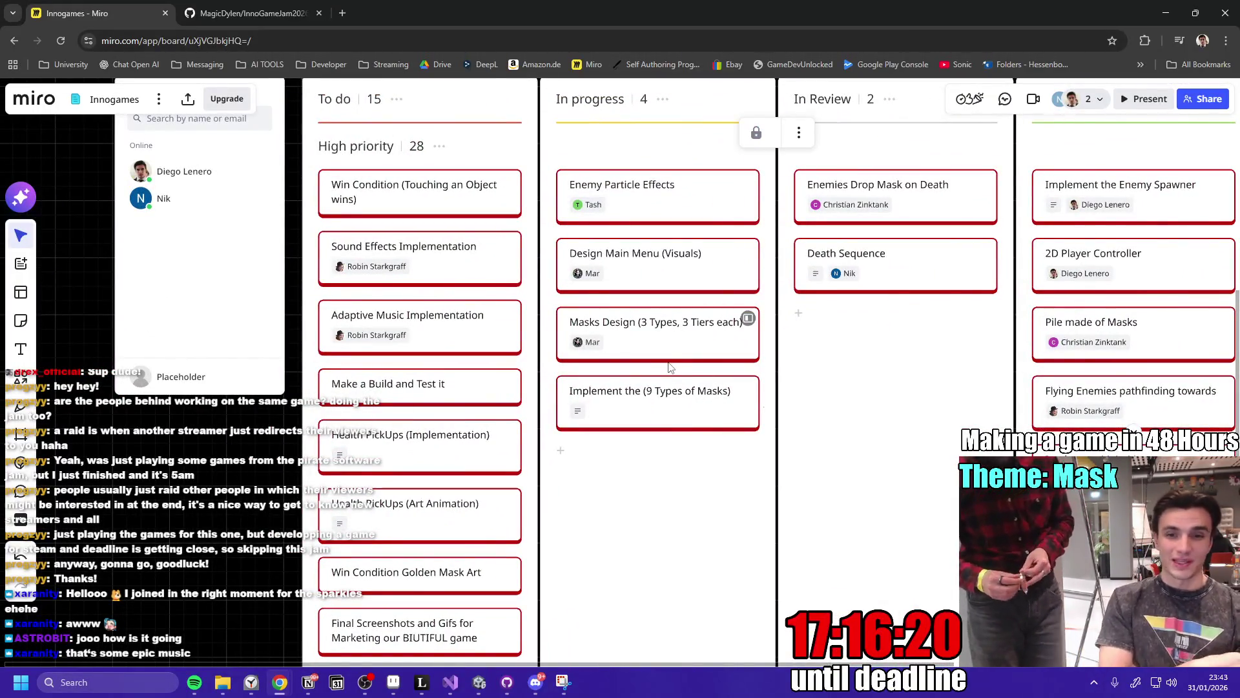
{"action": "scroll", "coordinate": [587, 415], "scroll_direction": "down", "scroll_amount": 5}
{"action": "scroll", "coordinate": [587, 415], "scroll_direction": "up", "scroll_amount": 5}
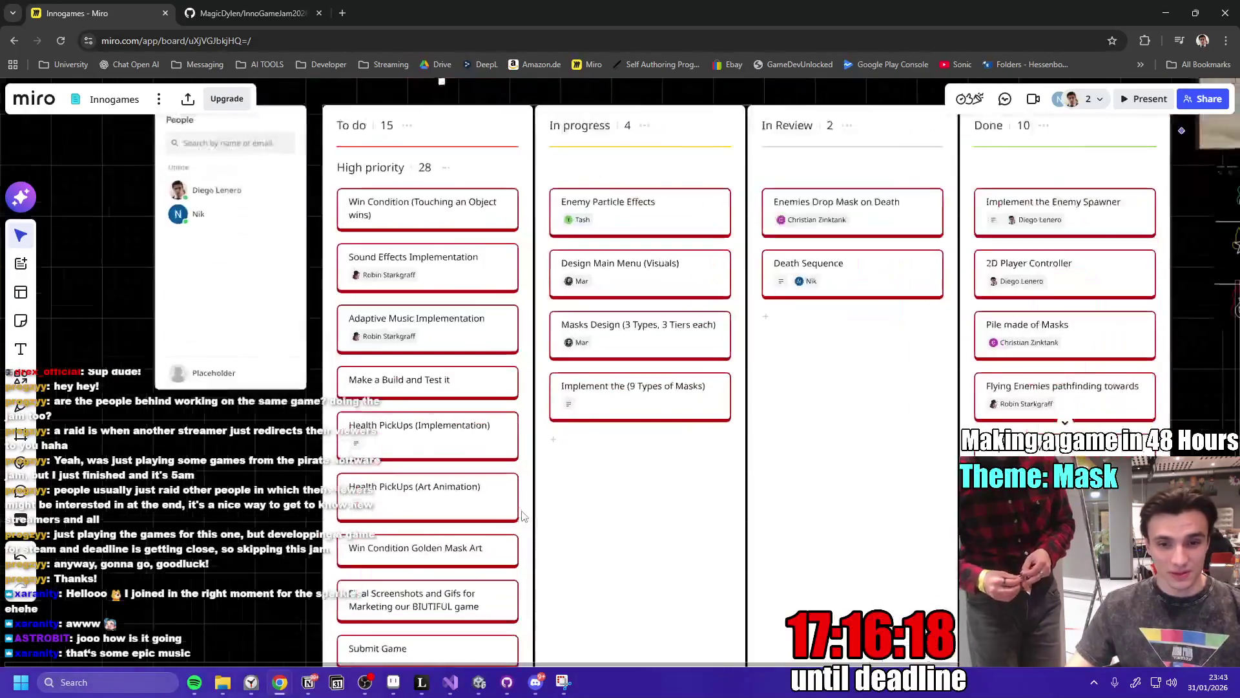
{"action": "scroll", "coordinate": [575, 485], "scroll_direction": "down", "scroll_amount": 3}
{"action": "scroll", "coordinate": [572, 522], "scroll_direction": "down", "scroll_amount": 2}
{"action": "scroll", "coordinate": [542, 510], "scroll_direction": "up", "scroll_amount": 2}
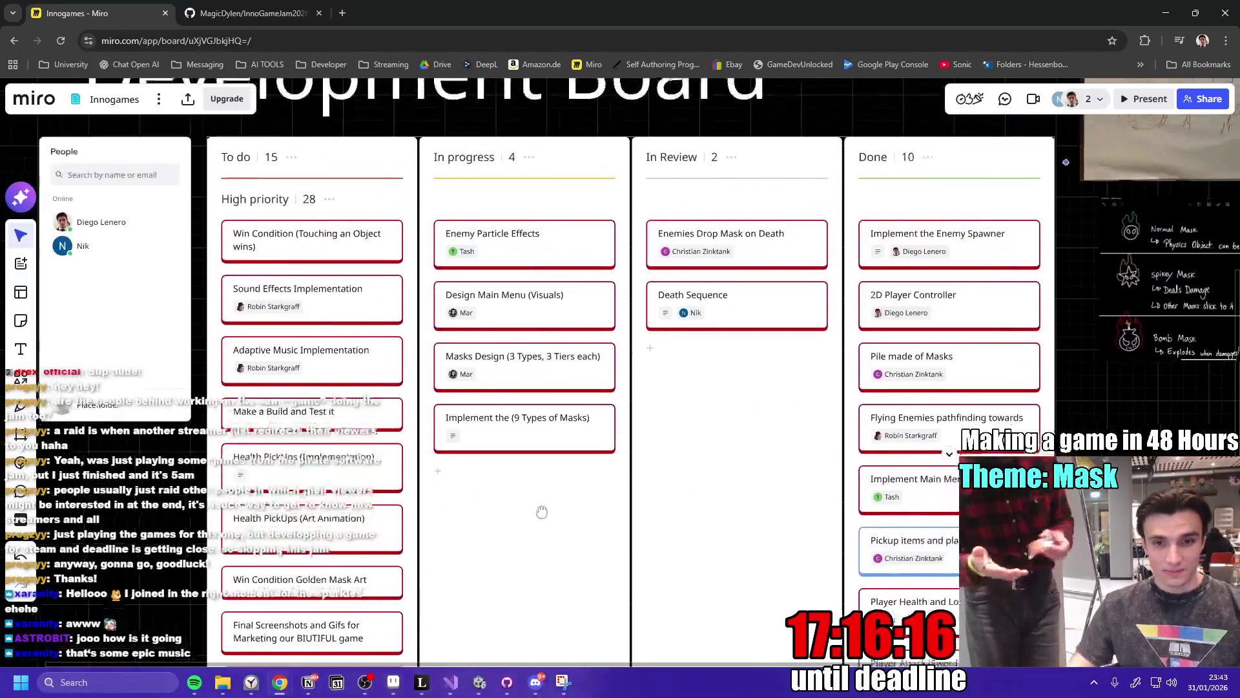
{"action": "scroll", "coordinate": [521, 496], "scroll_direction": "up", "scroll_amount": 3}
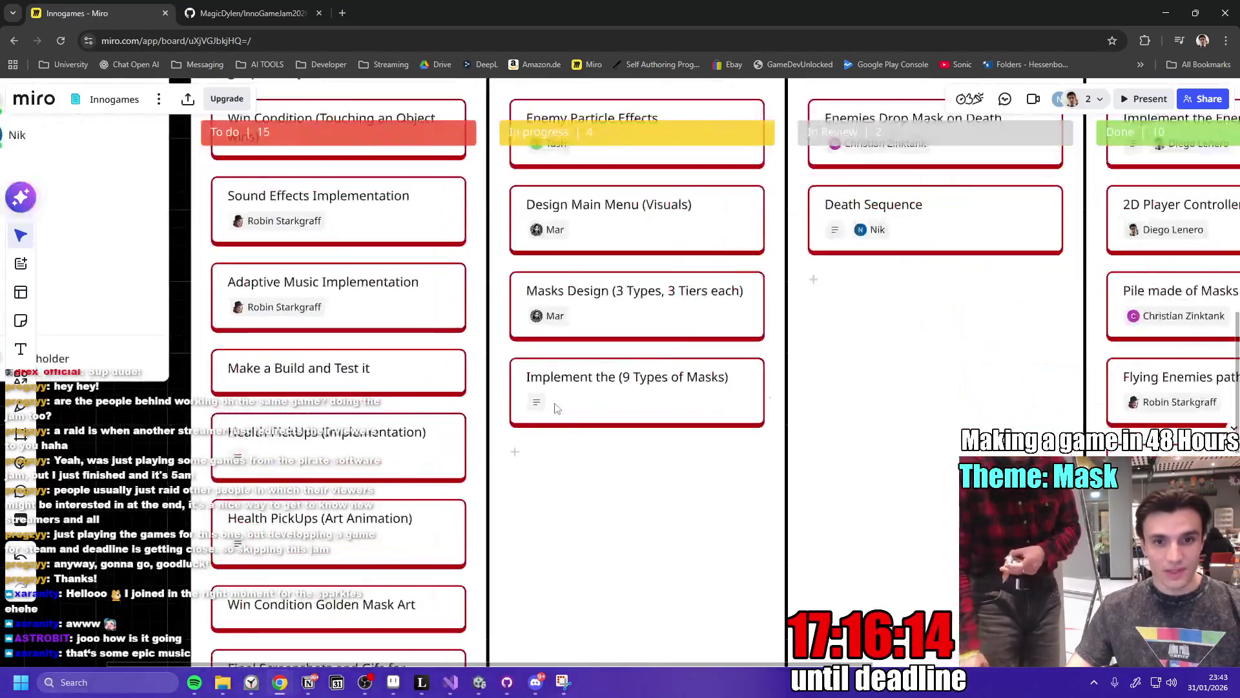
{"action": "scroll", "coordinate": [529, 448], "scroll_direction": "down", "scroll_amount": 2}
{"action": "scroll", "coordinate": [515, 461], "scroll_direction": "down", "scroll_amount": 2}
{"action": "scroll", "coordinate": [491, 491], "scroll_direction": "up", "scroll_amount": 2}
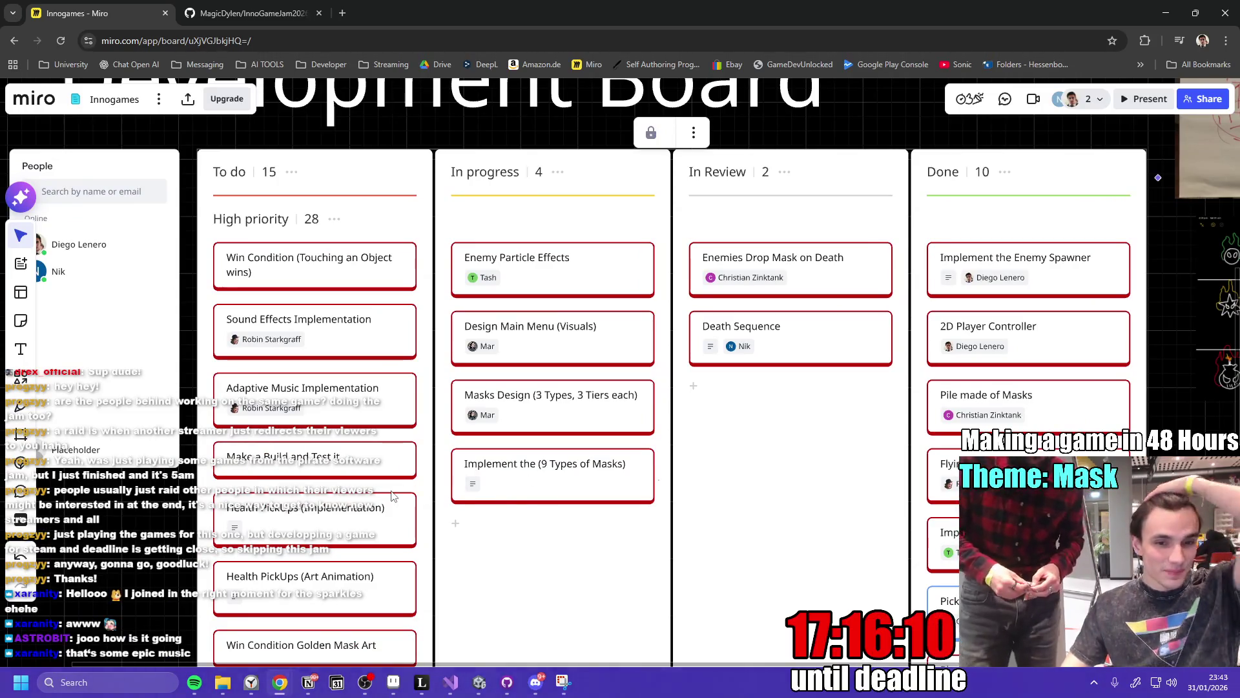
{"action": "scroll", "coordinate": [397, 497], "scroll_direction": "down", "scroll_amount": 2}
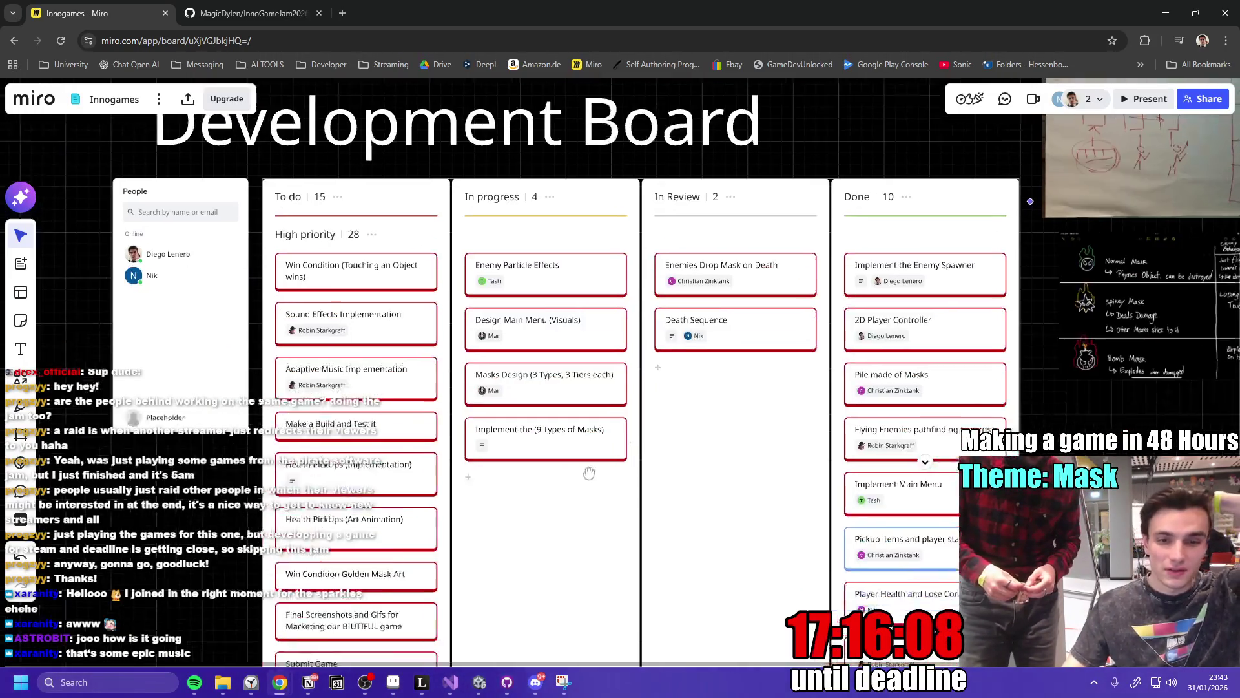
{"action": "scroll", "coordinate": [582, 477], "scroll_direction": "down", "scroll_amount": 3}
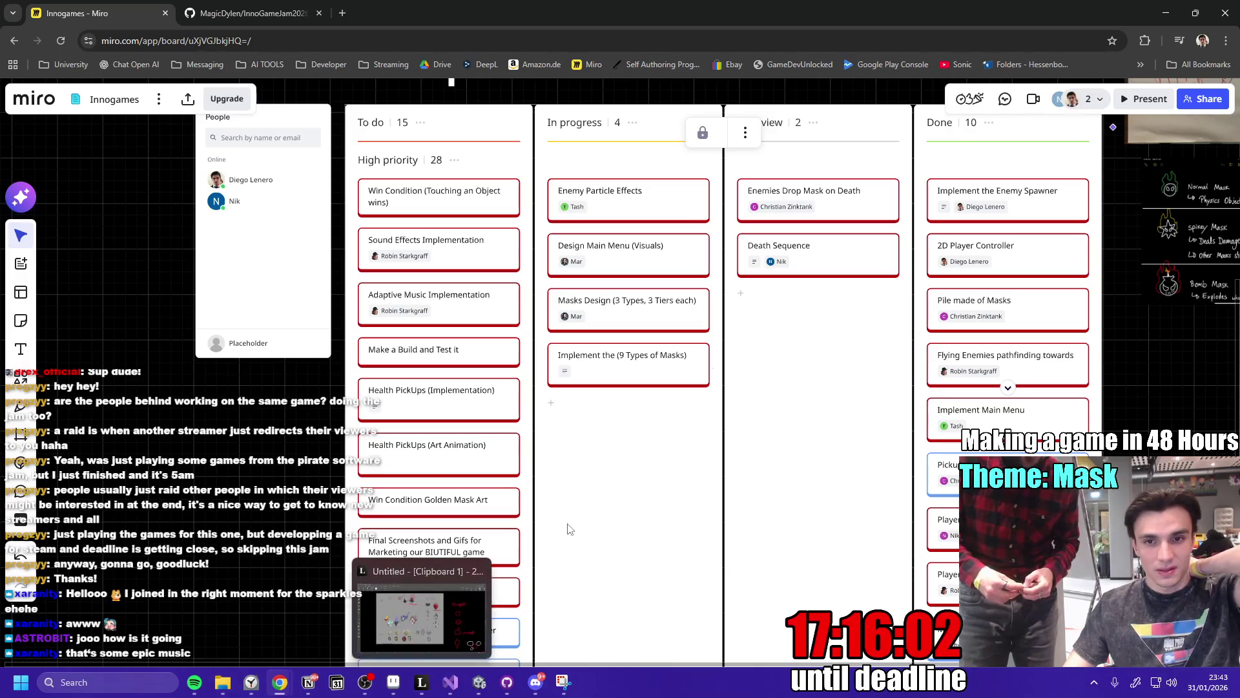
{"action": "scroll", "coordinate": [604, 508], "scroll_direction": "up", "scroll_amount": 3}
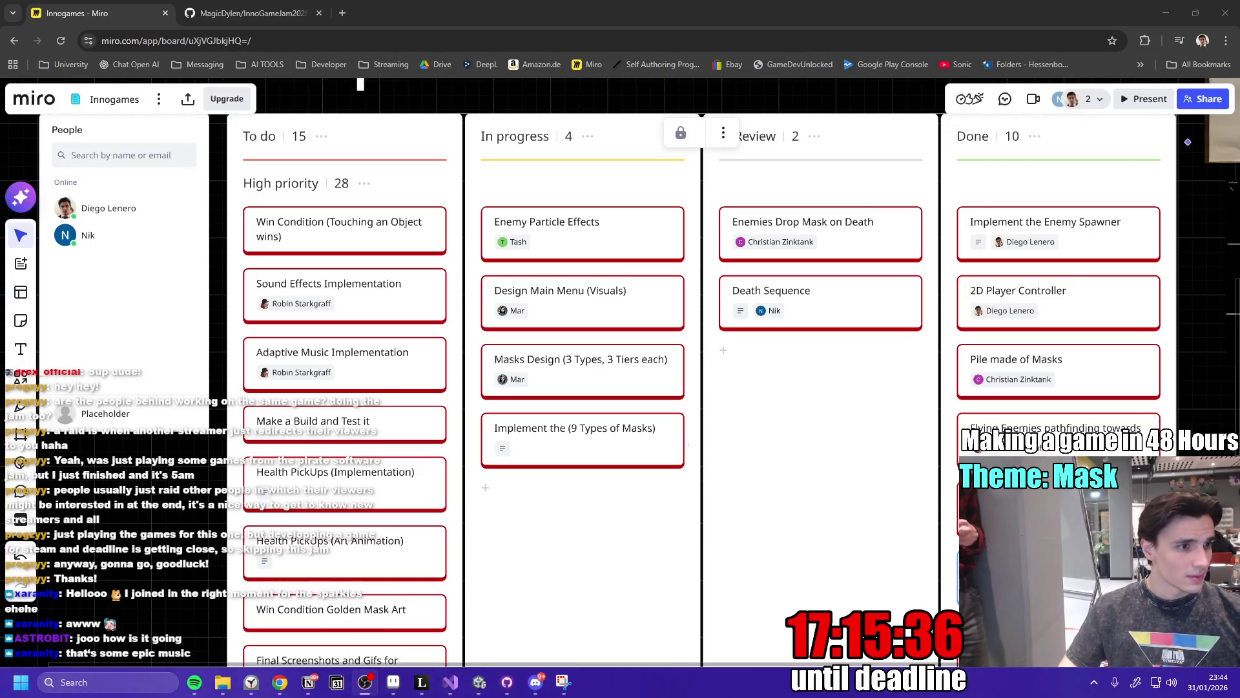
{"action": "left_click", "coordinate": [767, 383]}
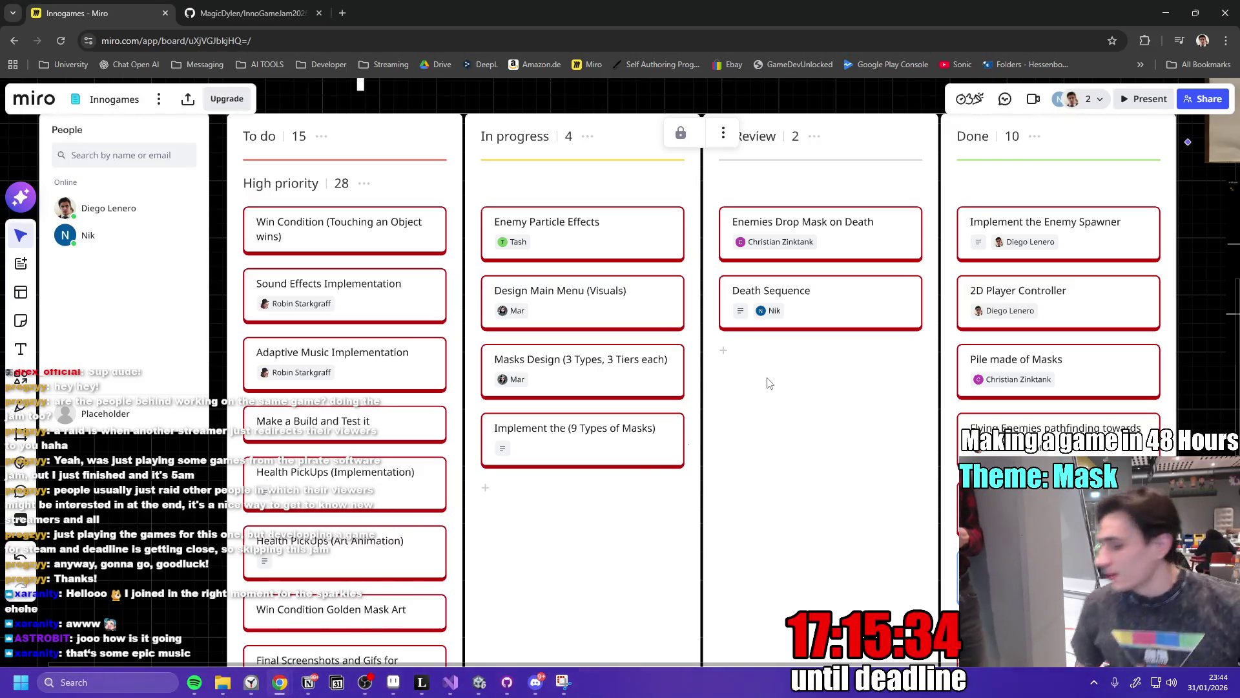